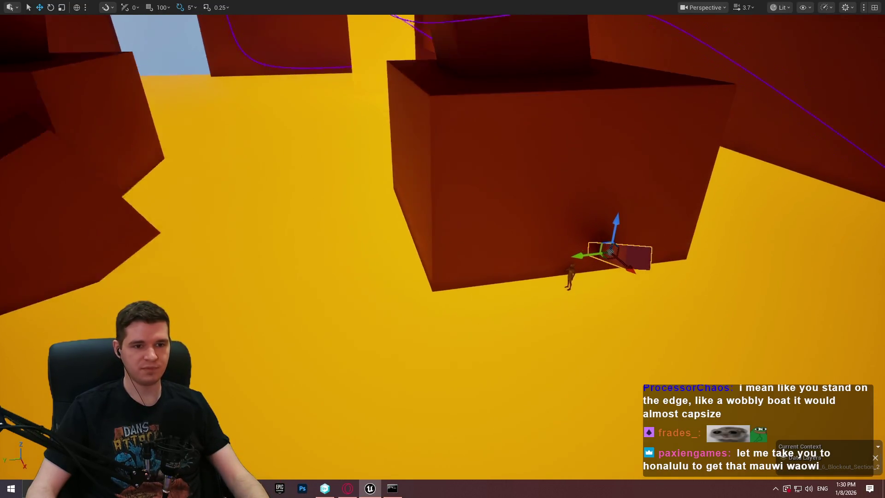
Rotate the raised wall block upright around its own local axes, then switch back to moving
key(e)
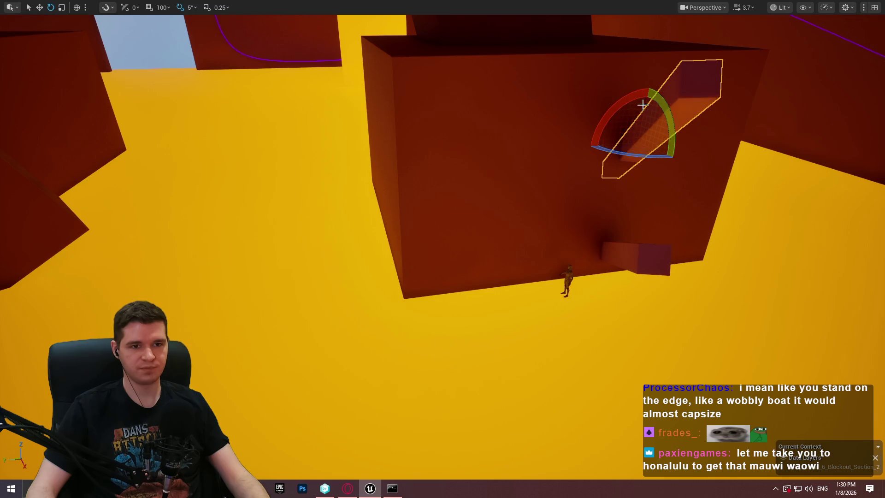
drag(702, 118, 701, 114)
key(ctrl+grave)
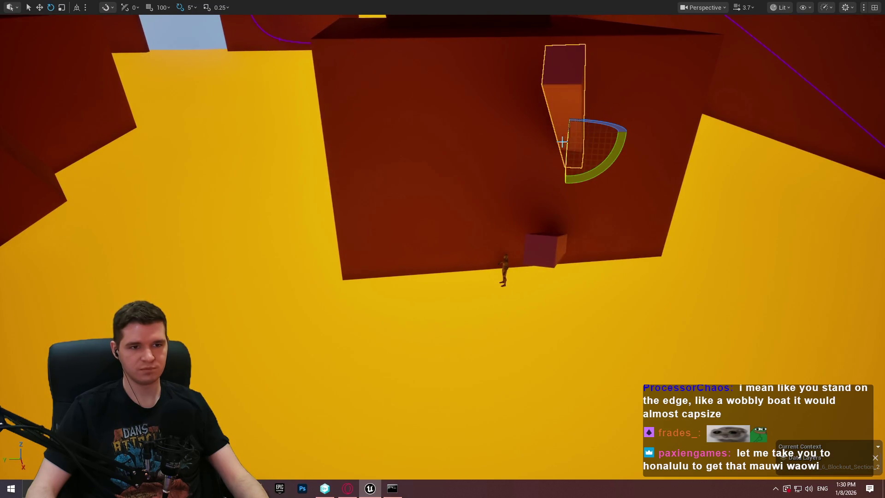
drag(442, 248, 387, 231)
key(w)
mouse_move(599, 139)
mouse_down()
mouse_move(577, 137)
mouse_move(641, 160)
mouse_move(642, 138)
mouse_move(620, 140)
mouse_move(630, 295)
mouse_move(434, 302)
mouse_move(476, 258)
mouse_move(489, 304)
mouse_up()
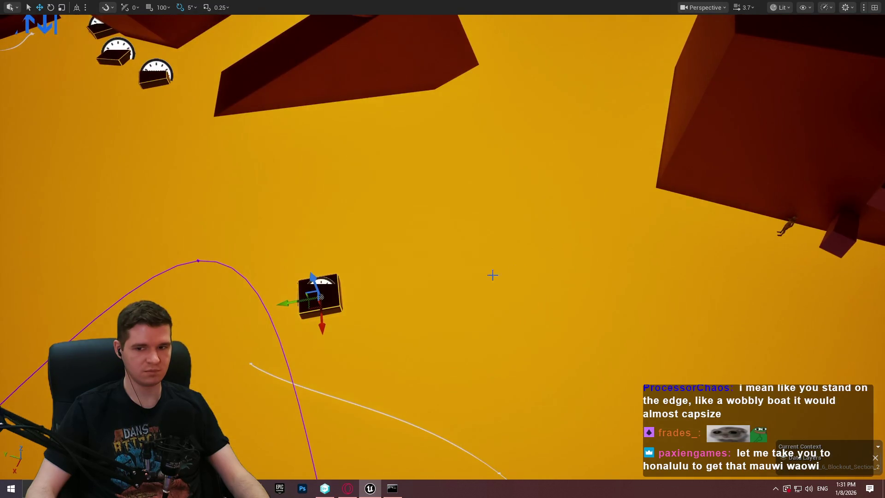
Duplicate the floating platform, turn the copy about 25 degrees and move it up and right
mouse_move(310, 308)
alt+mouse_down()
mouse_move(535, 330)
mouse_move(434, 326)
alt+mouse_up()
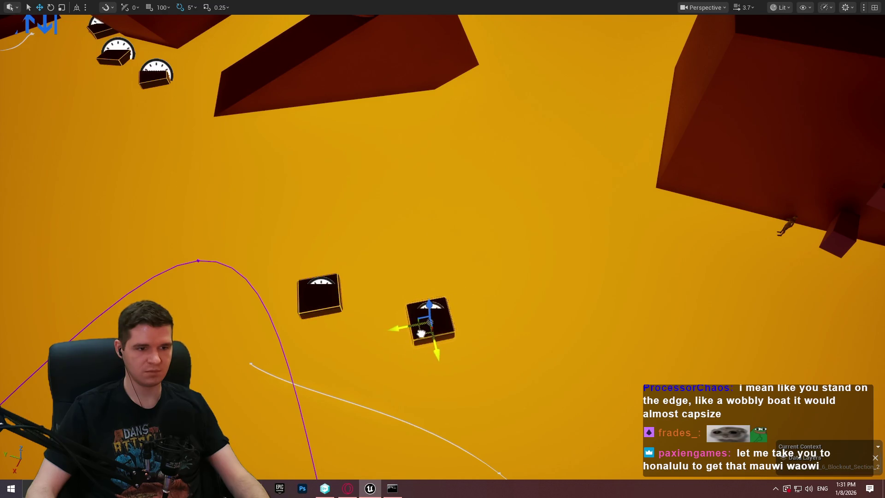
drag(414, 366, 481, 355)
key(w)
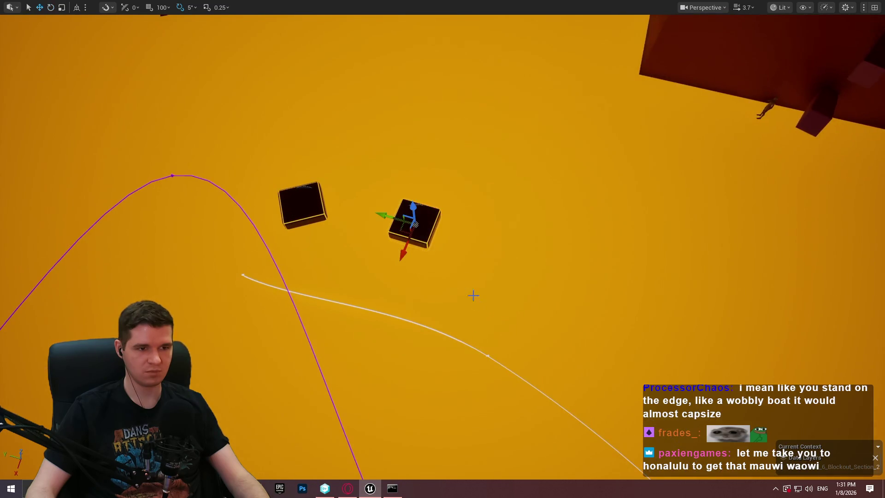
drag(404, 230, 437, 198)
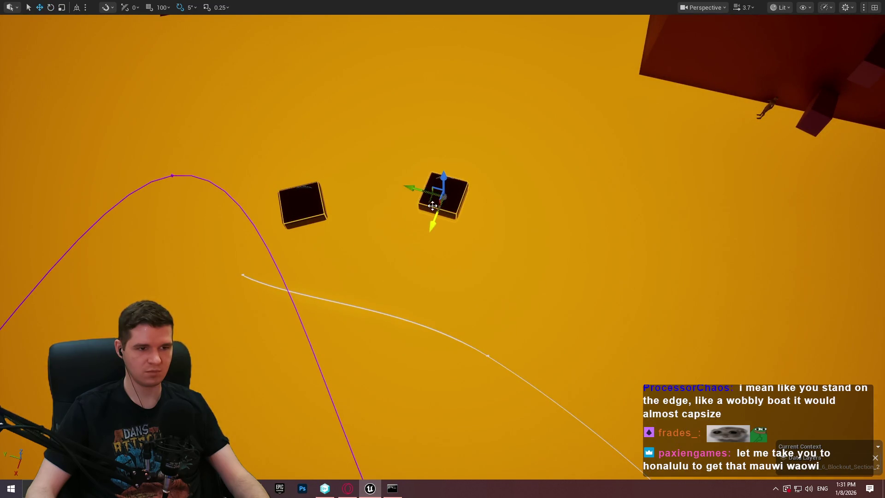
Rotate the selected platform to -65 degrees and start a playtest from the left platform
drag(548, 185, 488, 186)
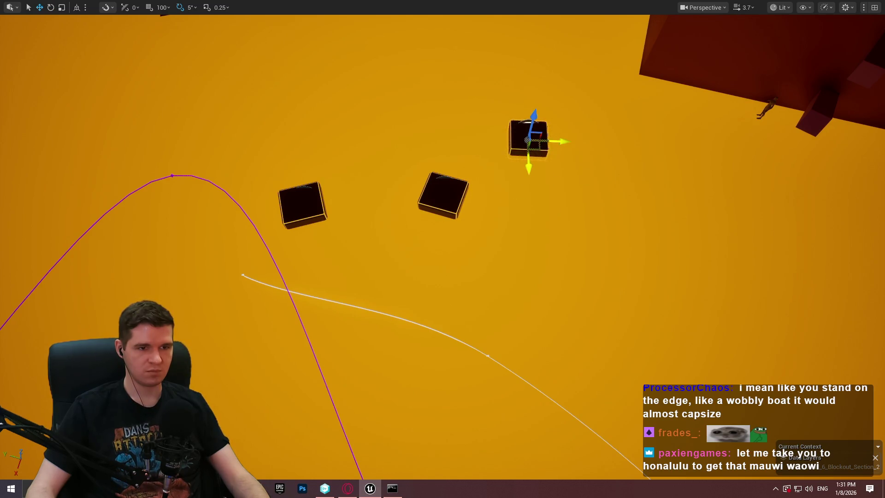
right_click(291, 206)
click(389, 468)
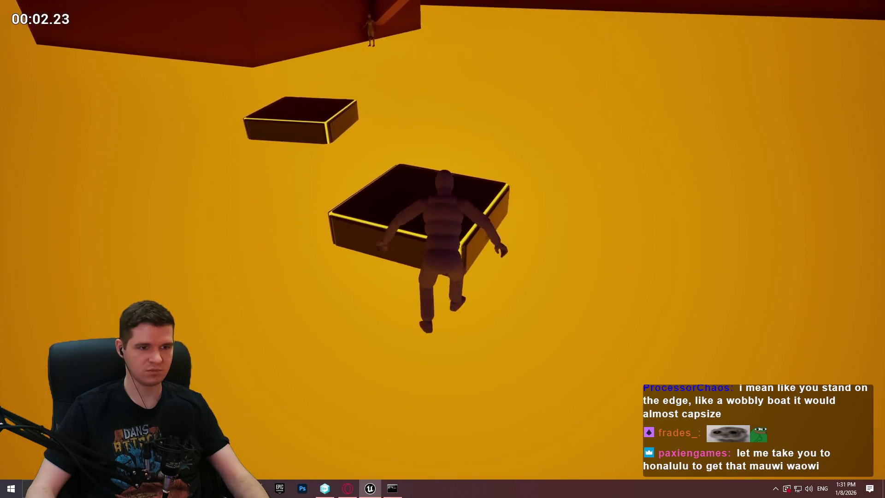
Stop Play-in-Editor and drag the middle floating platform further right and lower
key(Escape)
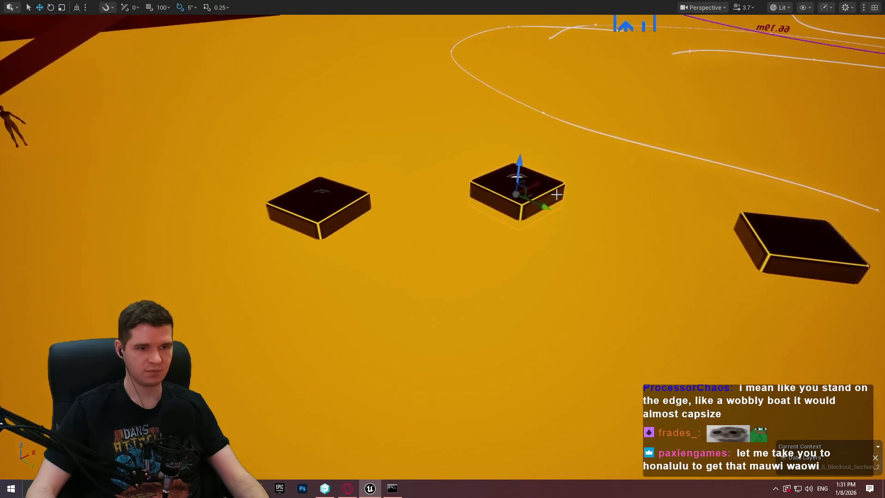
drag(532, 193, 579, 211)
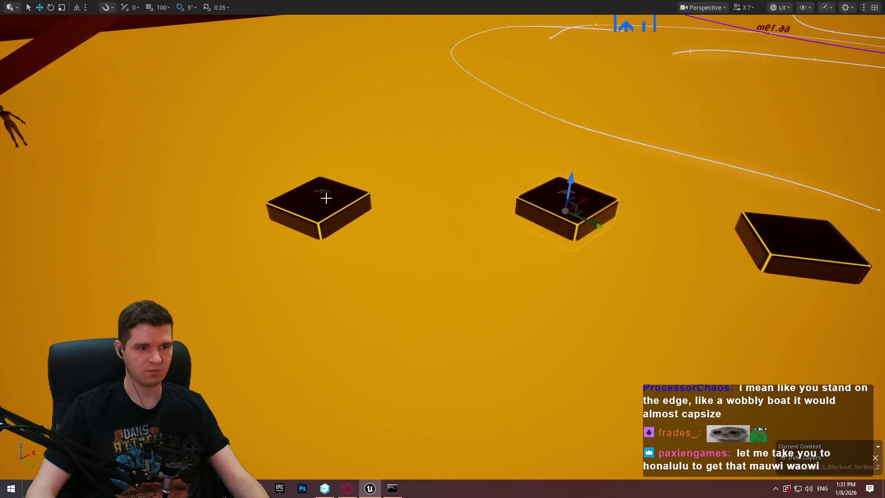
drag(323, 205, 409, 247)
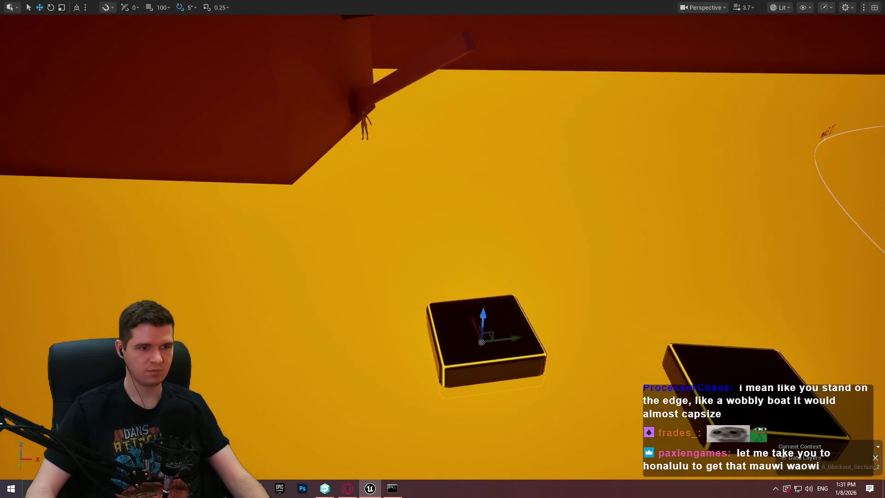
mouse_move(355, 213)
mouse_down()
mouse_move(355, 258)
mouse_move(341, 277)
mouse_up()
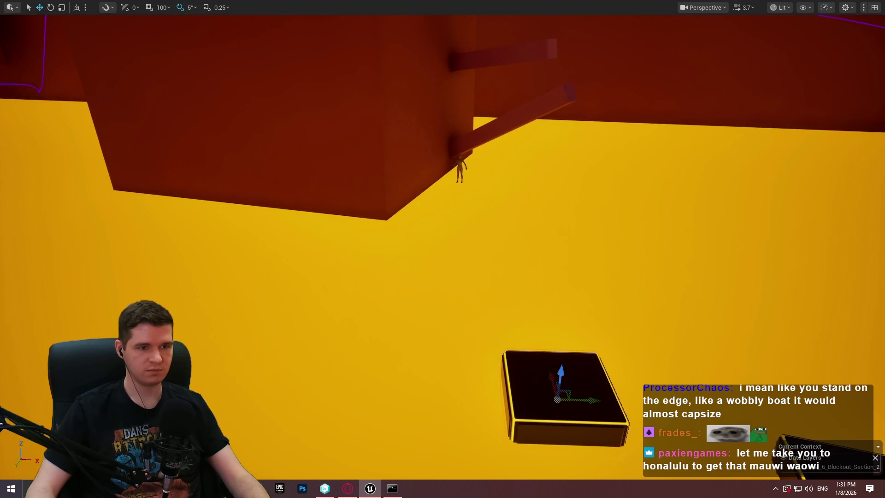
mouse_move(341, 276)
mouse_down()
mouse_move(295, 290)
mouse_move(239, 263)
mouse_up()
Alt-drag a copy of the overhang wall block leftward into a long beam near the climber
drag(458, 159, 458, 159)
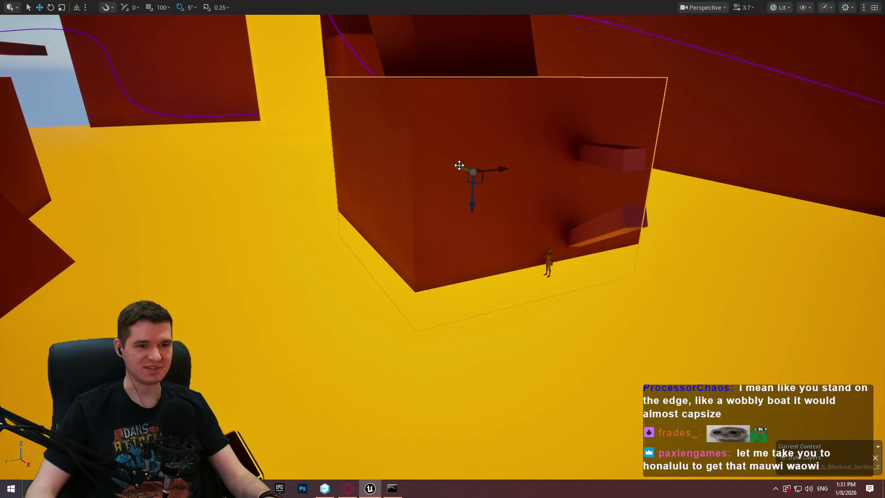
drag(649, 249, 677, 235)
drag(792, 188, 792, 187)
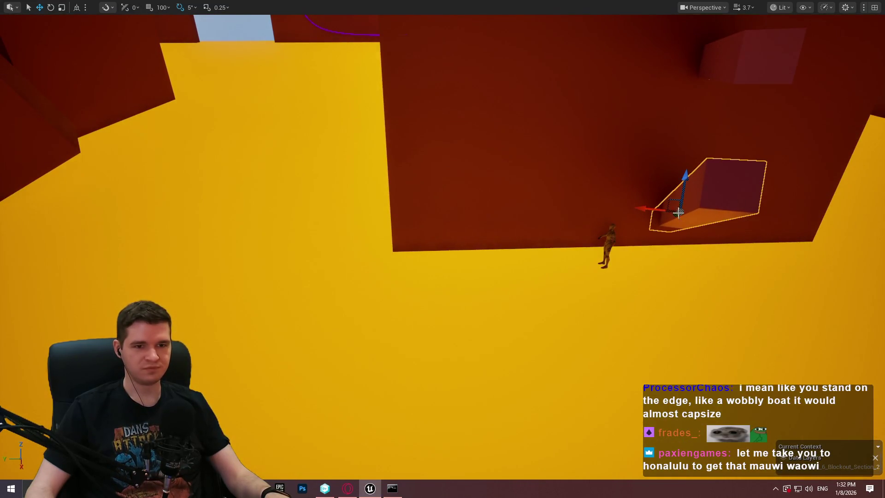
mouse_move(647, 208)
alt+mouse_down()
mouse_move(392, 196)
mouse_move(441, 199)
alt+mouse_up()
mouse_move(590, 161)
mouse_down()
mouse_move(457, 130)
mouse_move(492, 131)
mouse_move(480, 150)
mouse_move(454, 148)
mouse_up()
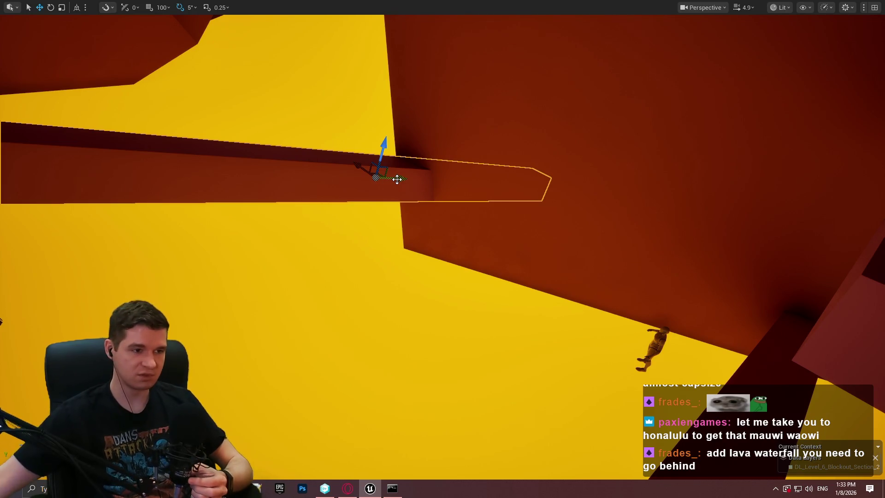
drag(429, 163, 368, 97)
scroll(429, 163, up, 1)
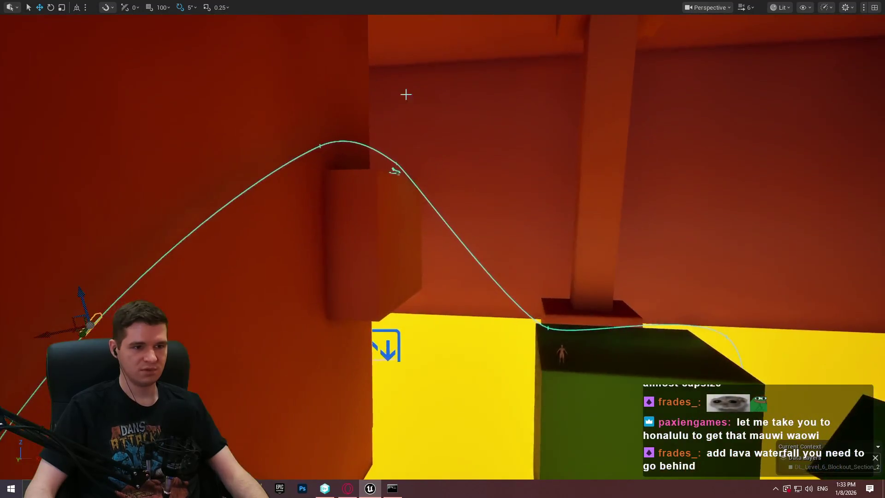
Save the current level via File, checking out the changed cube actors and map
key(F11)
click(36, 5)
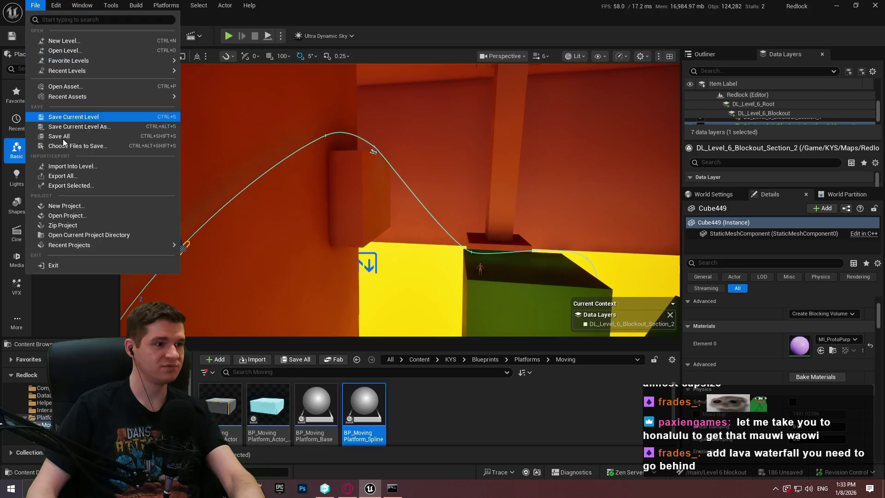
click(46, 134)
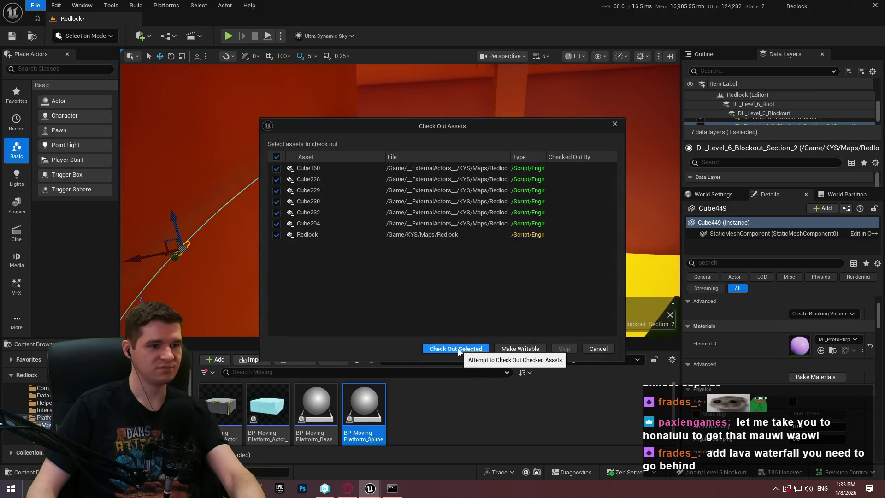
click(458, 349)
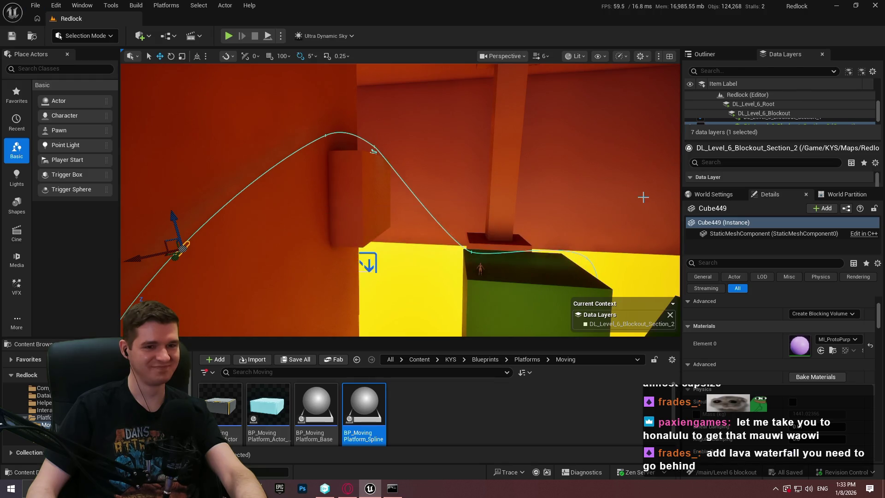
scroll(642, 197, up, 3)
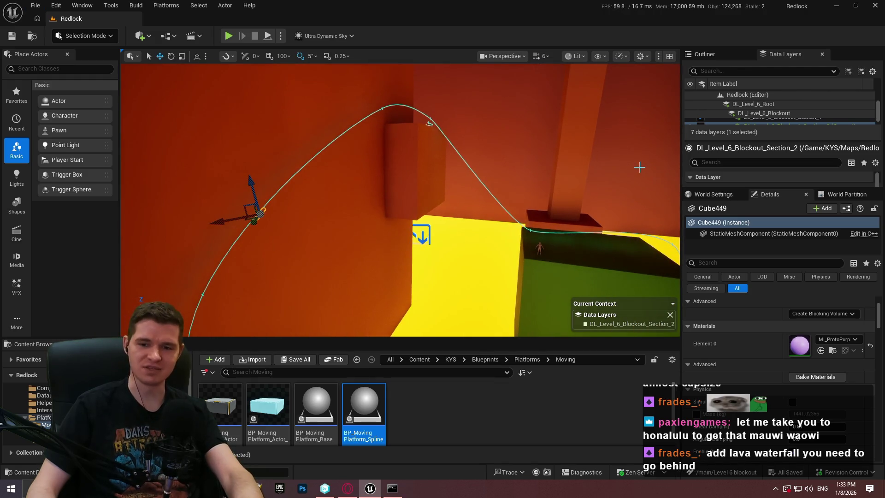
key(F11)
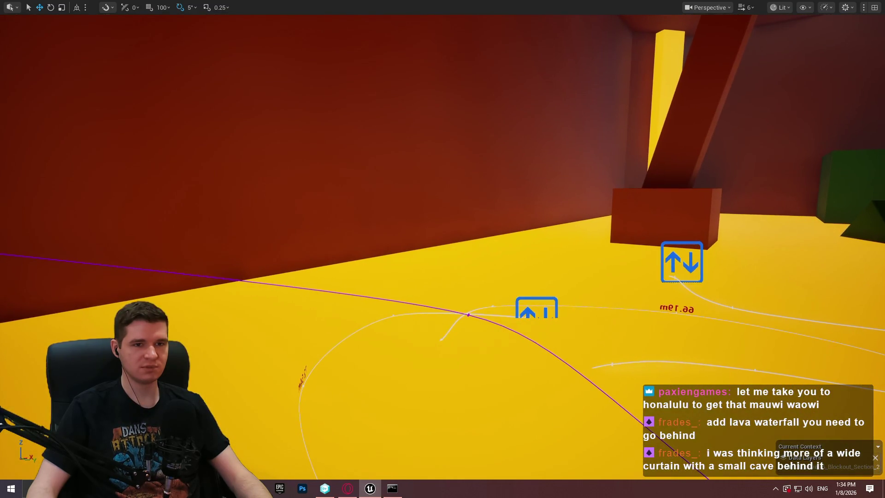
drag(515, 158, 515, 158)
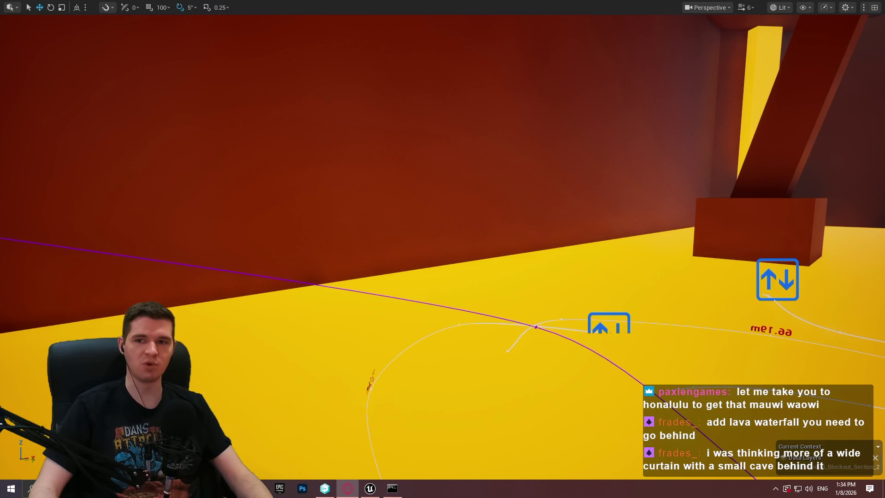
drag(417, 215, 418, 216)
scroll(418, 215, up, 2)
drag(613, 119, 613, 120)
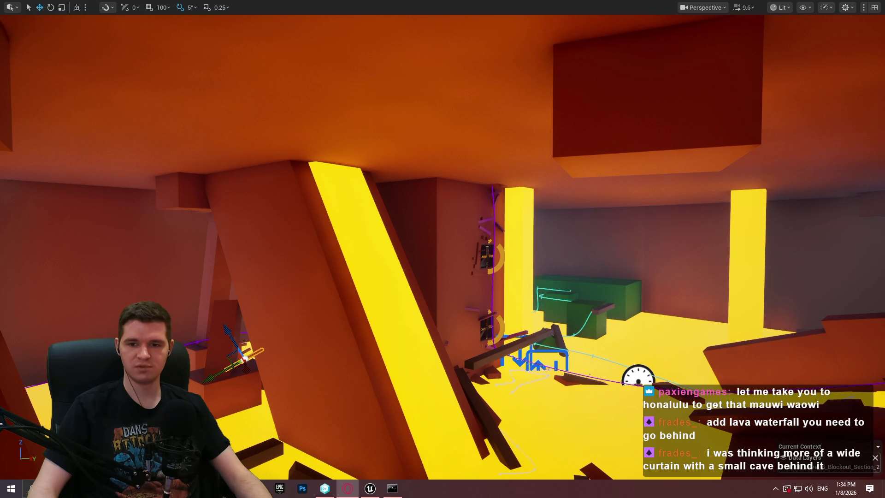
key(alt+Tab)
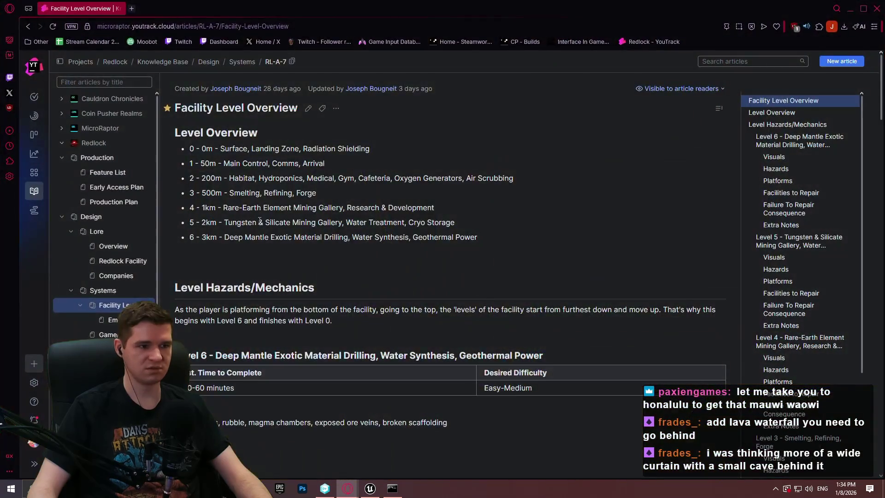
drag(453, 223, 277, 223)
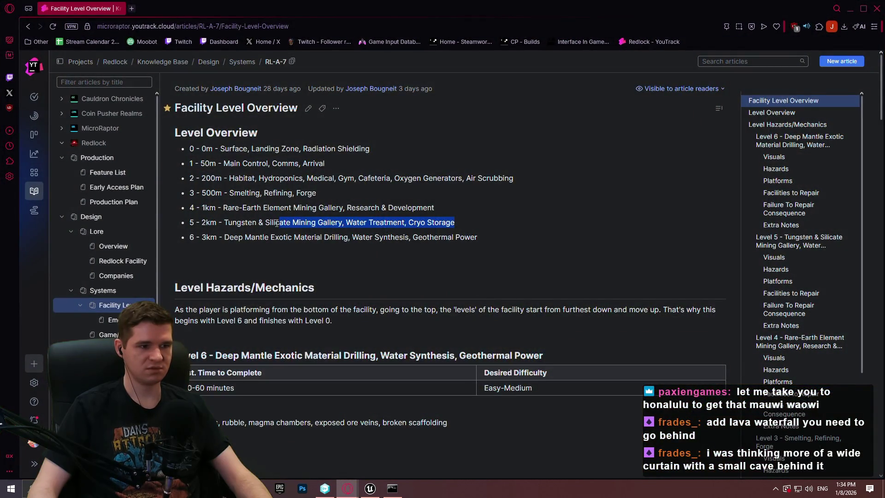
click(223, 223)
mouse_move(223, 222)
mouse_down()
mouse_move(349, 219)
mouse_move(407, 239)
mouse_up()
click(449, 234)
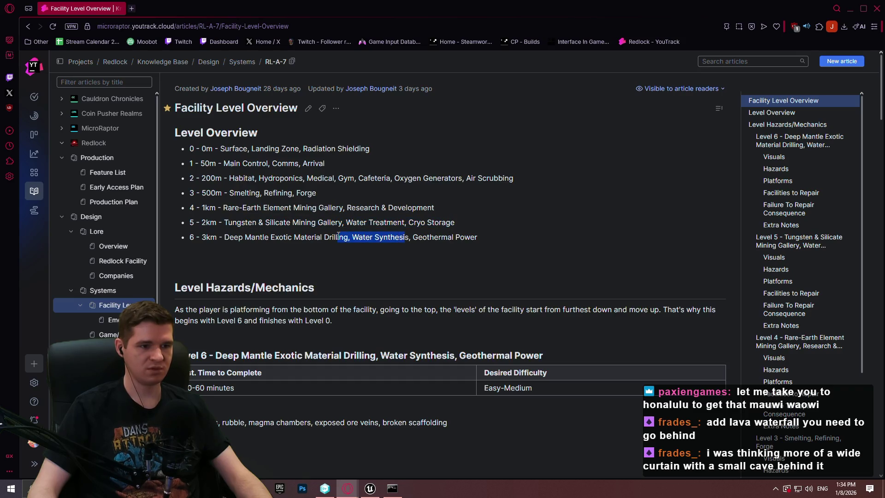
click(407, 239)
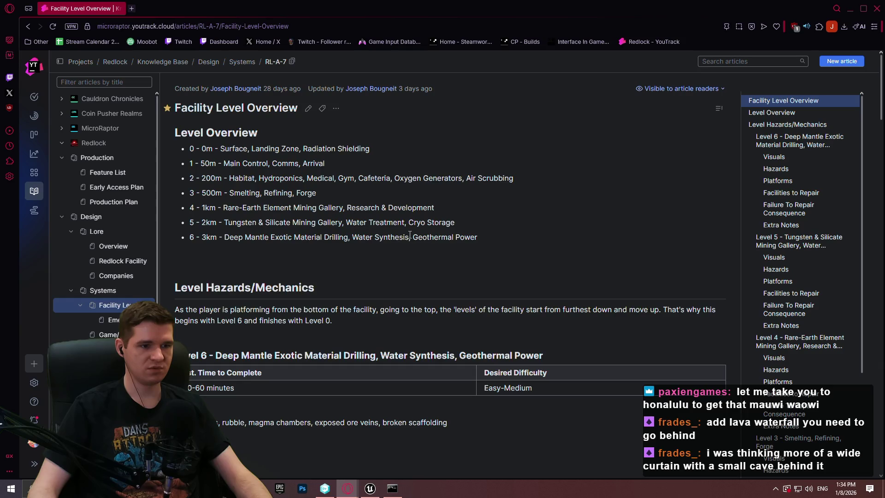
drag(355, 237, 352, 237)
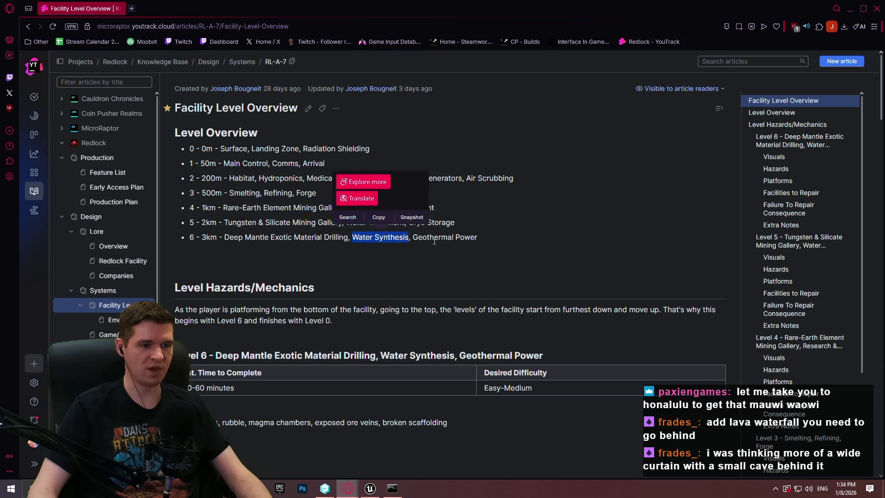
click(445, 241)
key(alt+Tab)
scroll(442, 249, up, 2)
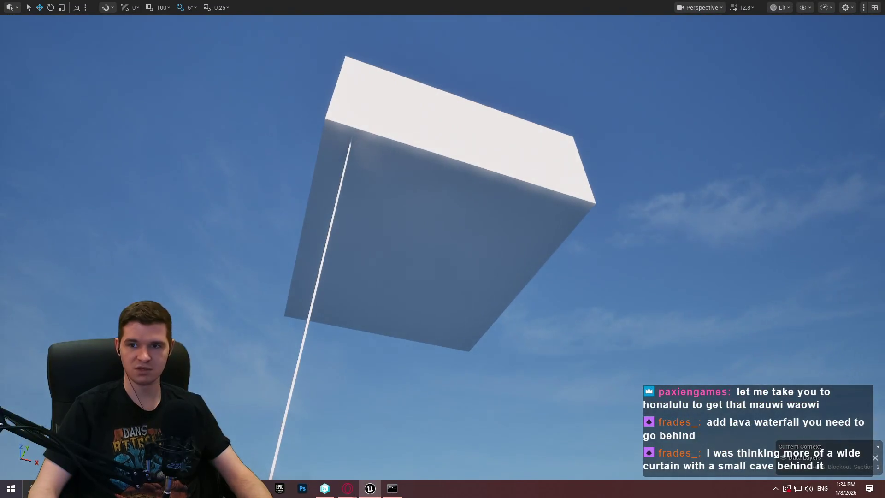
Switch from Unreal to the browser's YouTrack Facility Level Overview article
key(alt+Tab)
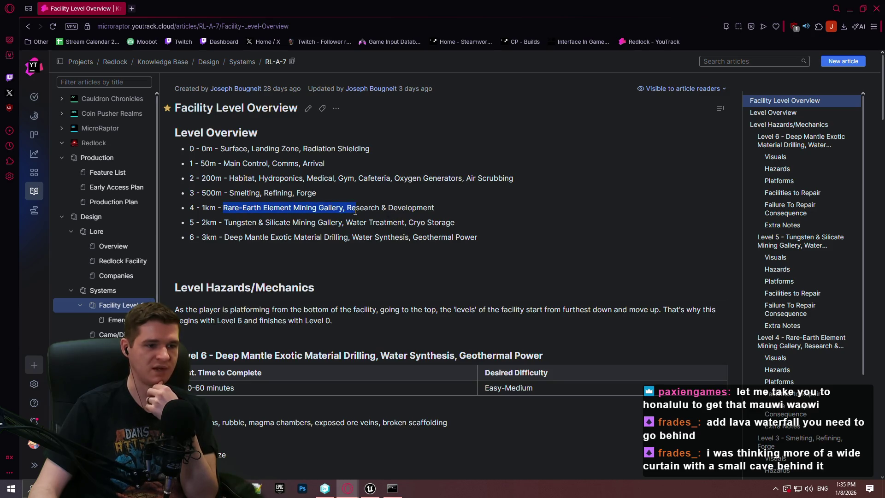
click(449, 207)
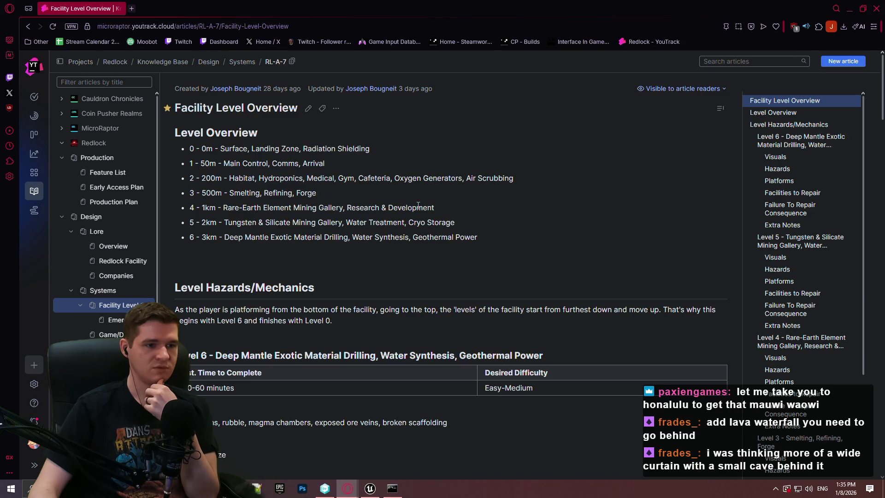
drag(434, 209, 343, 208)
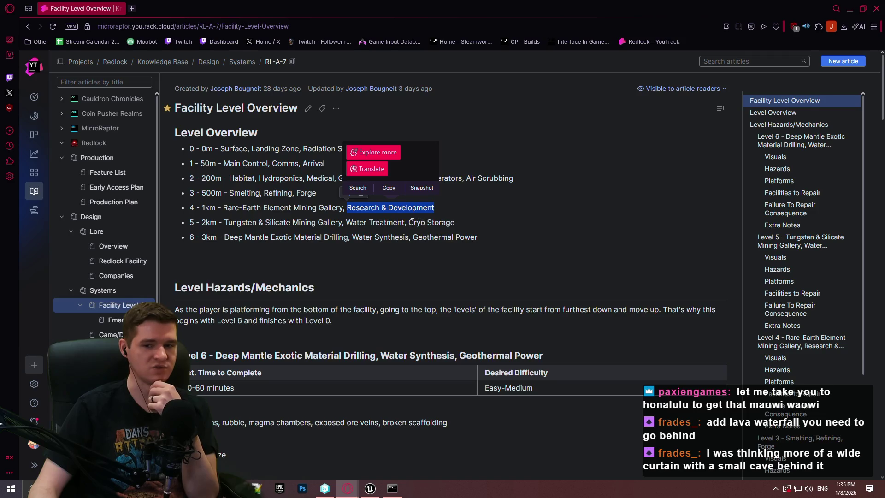
click(445, 205)
mouse_move(443, 207)
mouse_down()
mouse_move(325, 207)
mouse_move(356, 206)
mouse_up()
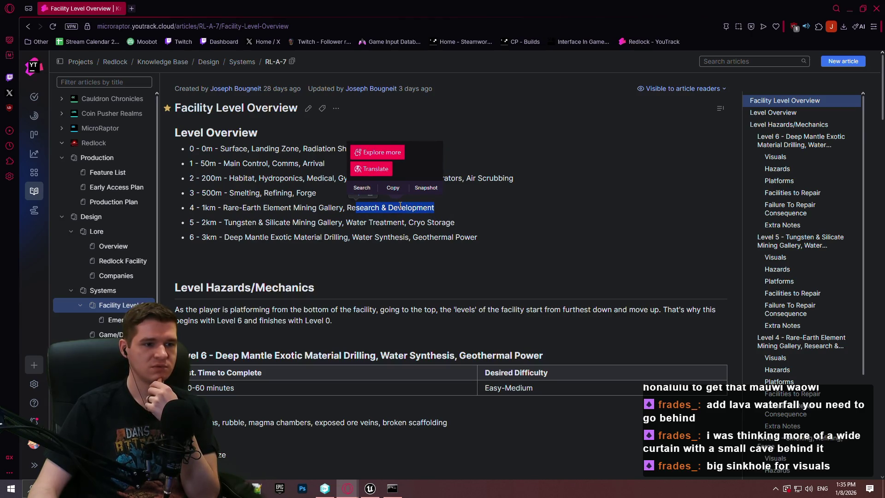
click(399, 207)
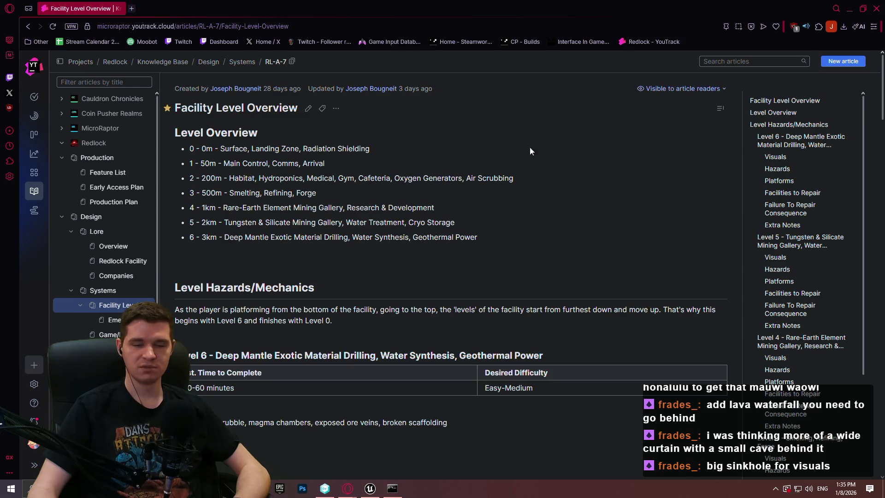
Zoom around the PureRef lava and crystal-cave references, then minimize the board and return to Unreal
scroll(445, 255, down, 5)
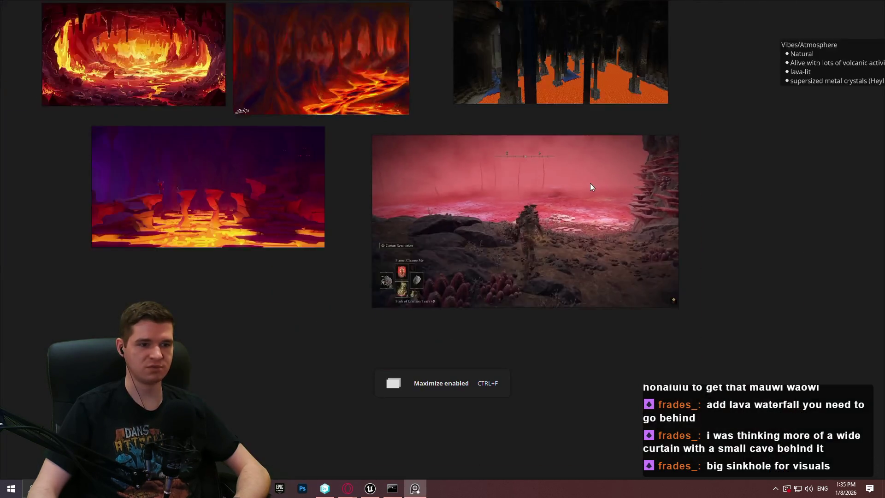
scroll(247, 319, up, 5)
scroll(319, 210, up, 4)
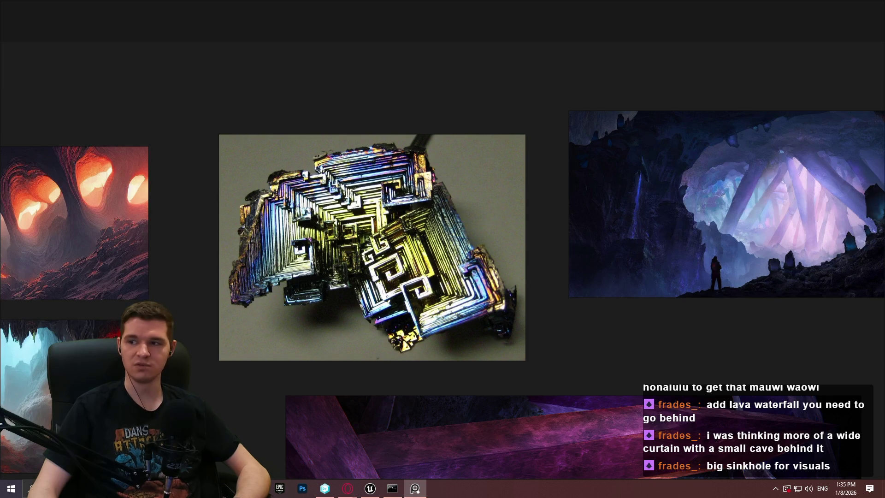
scroll(532, 131, down, 4)
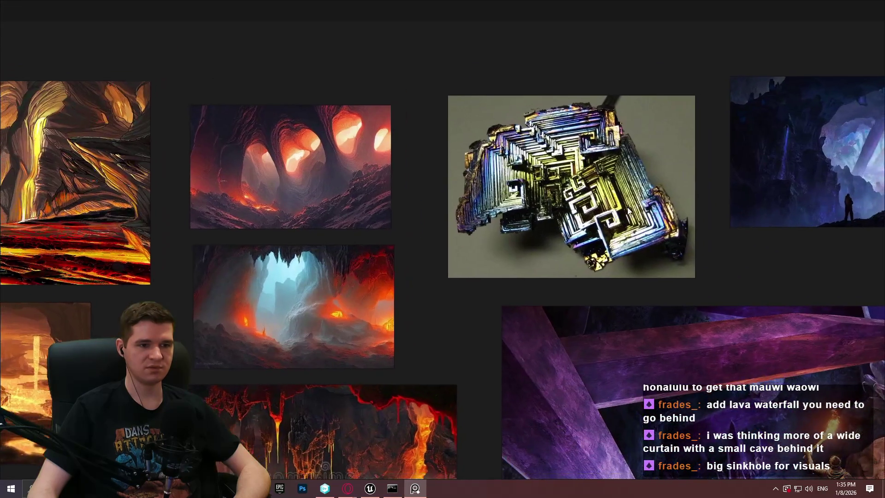
scroll(487, 262, down, 3)
scroll(480, 258, up, 5)
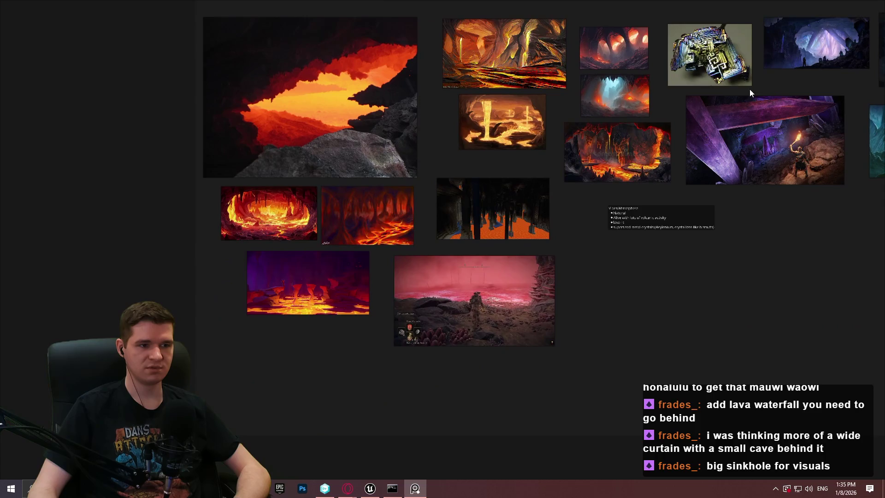
scroll(562, 124, down, 3)
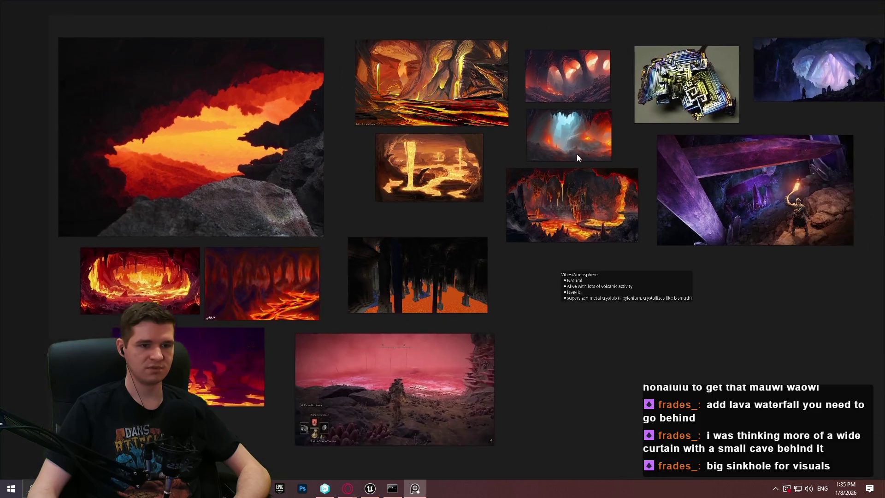
scroll(573, 165, up, 4)
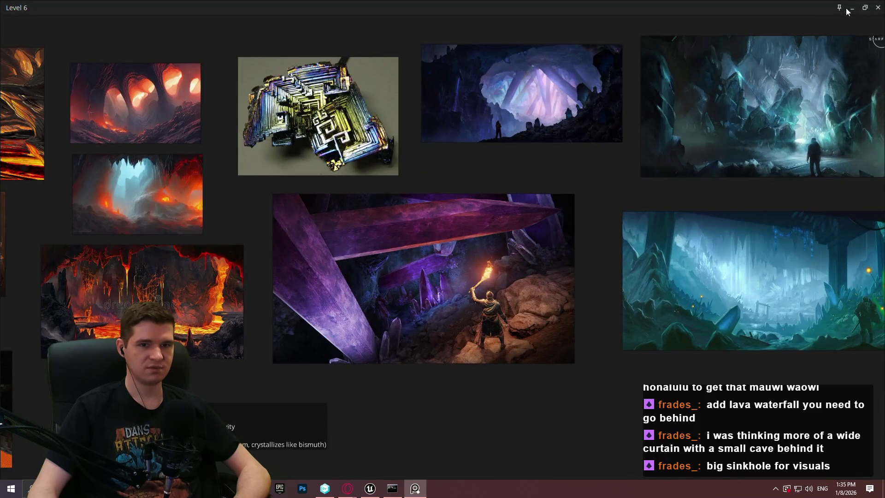
click(845, 8)
key(alt+Tab)
Fly to the overhang beam and rotate it about -35 degrees, then 25 degrees on another axis
mouse_move(494, 292)
mouse_down()
mouse_move(494, 369)
mouse_move(530, 389)
mouse_move(575, 253)
mouse_move(562, 300)
mouse_move(553, 267)
mouse_move(611, 154)
mouse_up()
scroll(442, 248, down, 2)
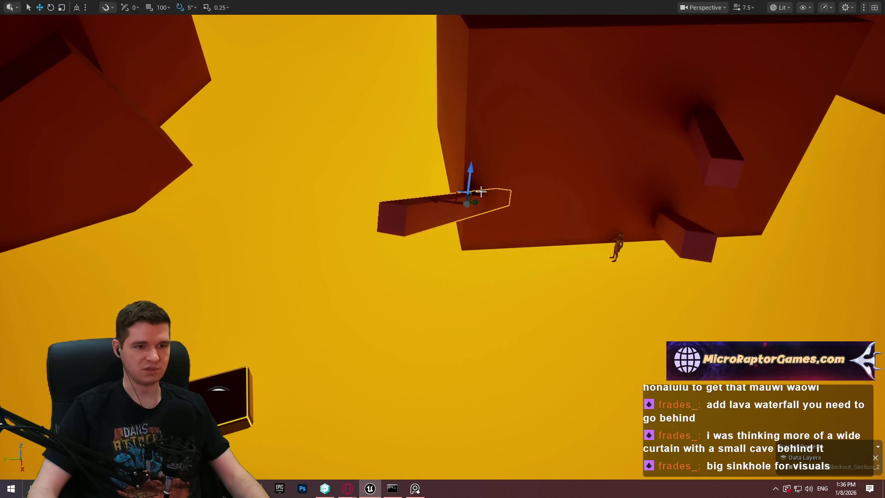
drag(469, 155, 460, 161)
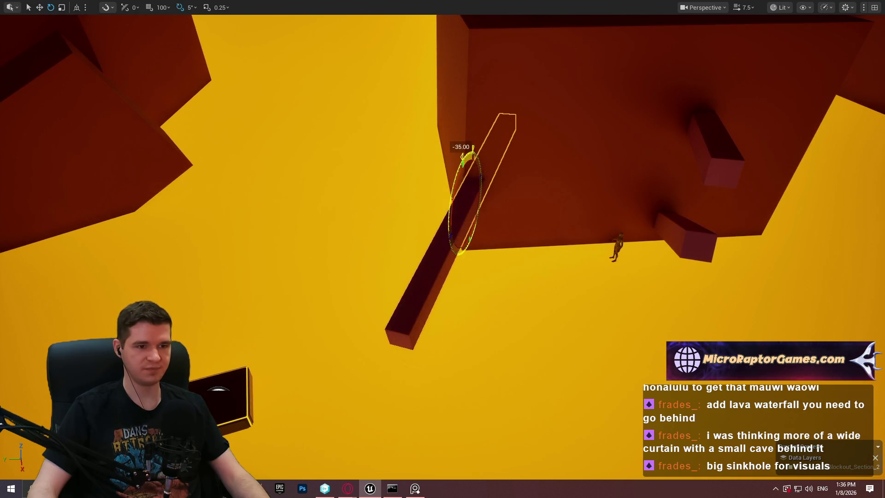
drag(485, 226, 496, 230)
mouse_move(461, 176)
mouse_down()
mouse_move(502, 142)
mouse_move(496, 133)
mouse_move(628, 198)
mouse_up()
Start a playtest from the green pad using Play From Here
drag(388, 384, 388, 385)
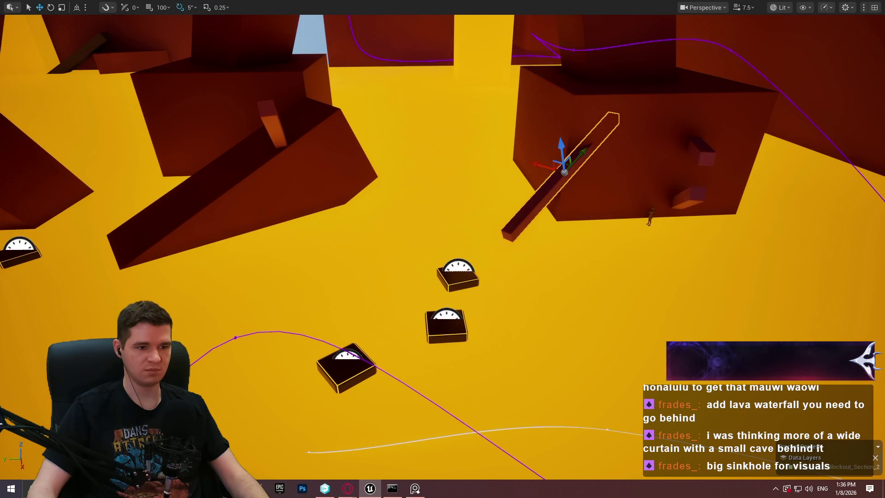
right_click(340, 359)
click(364, 348)
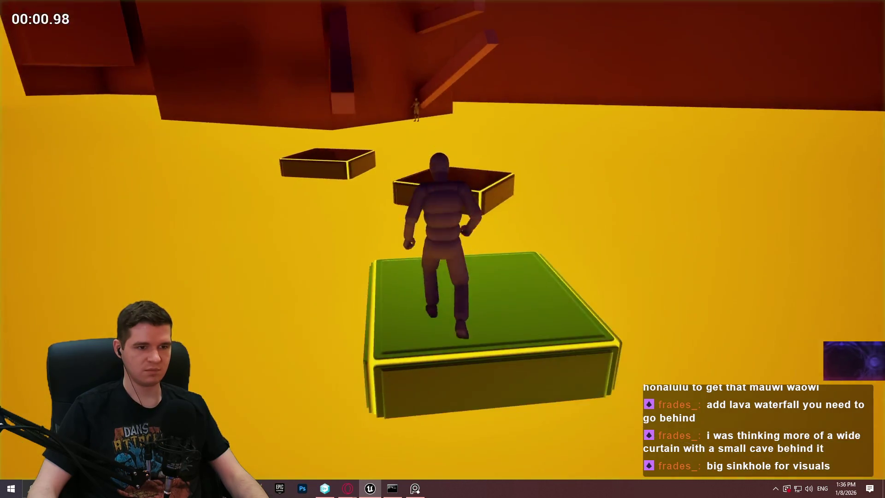
Jump from the green pad to the floating box, climb the ledge, and walk the upper beam
key(w)
key(space)
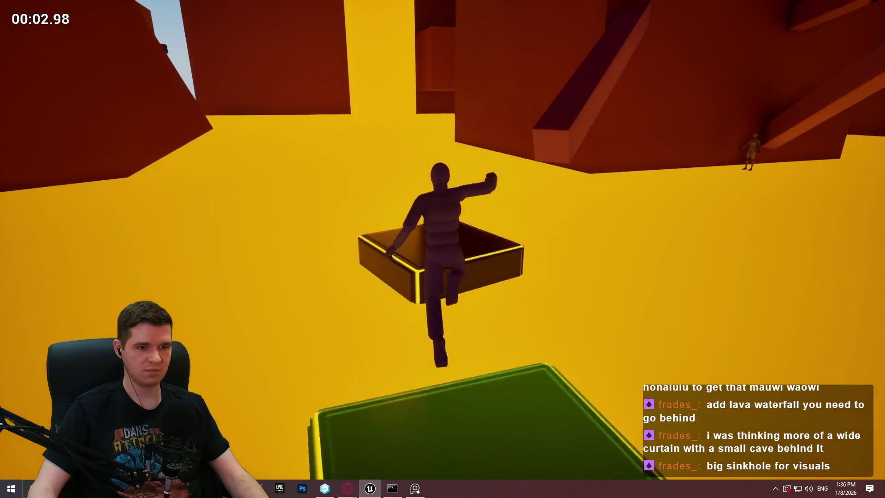
key(space)
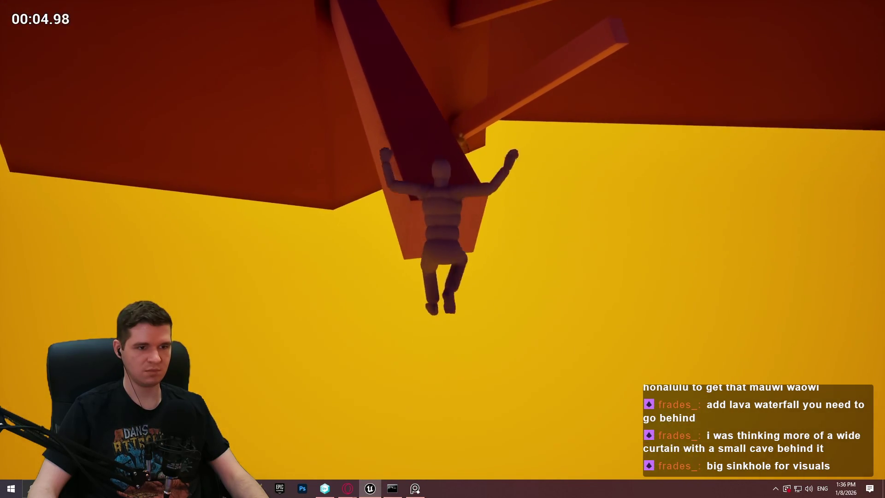
key(w)
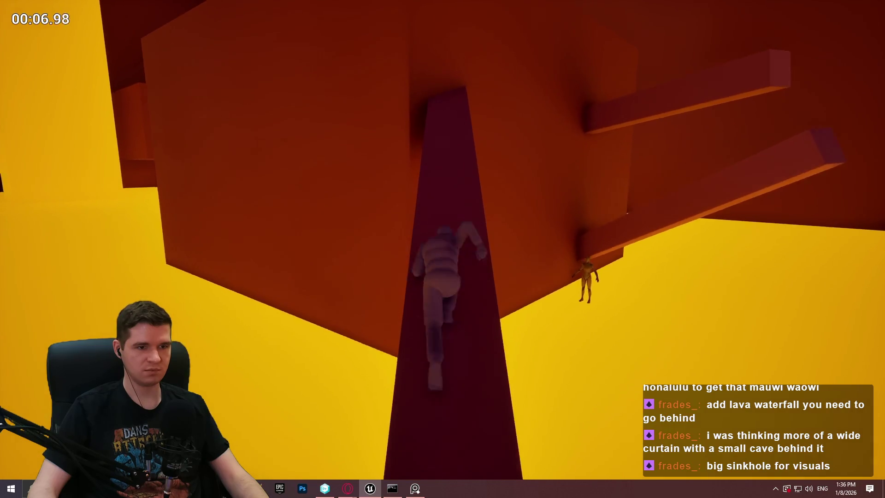
key(space)
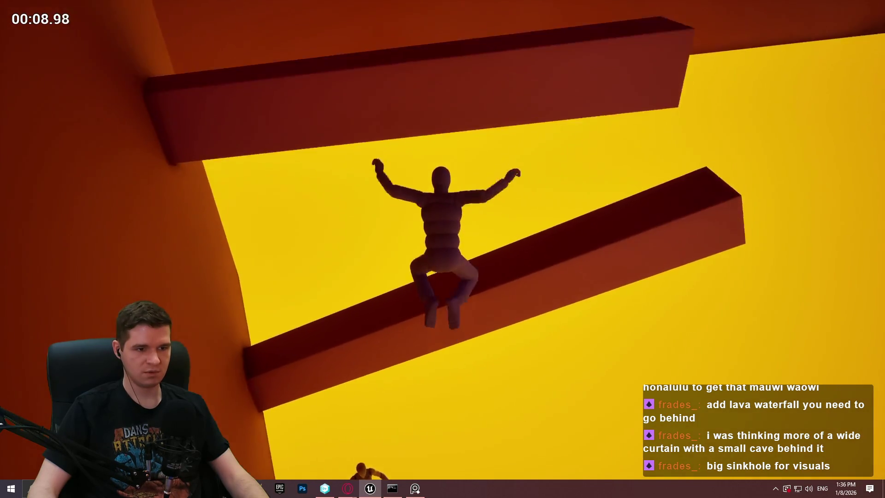
key(w)
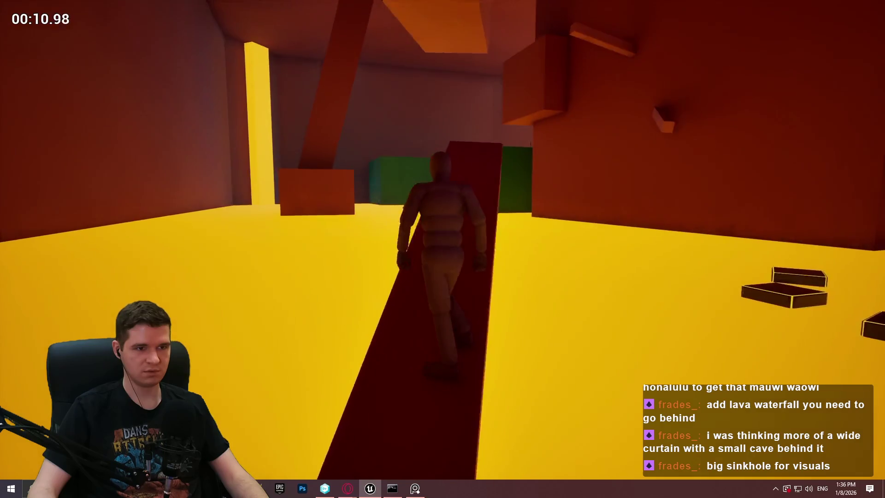
key(w)
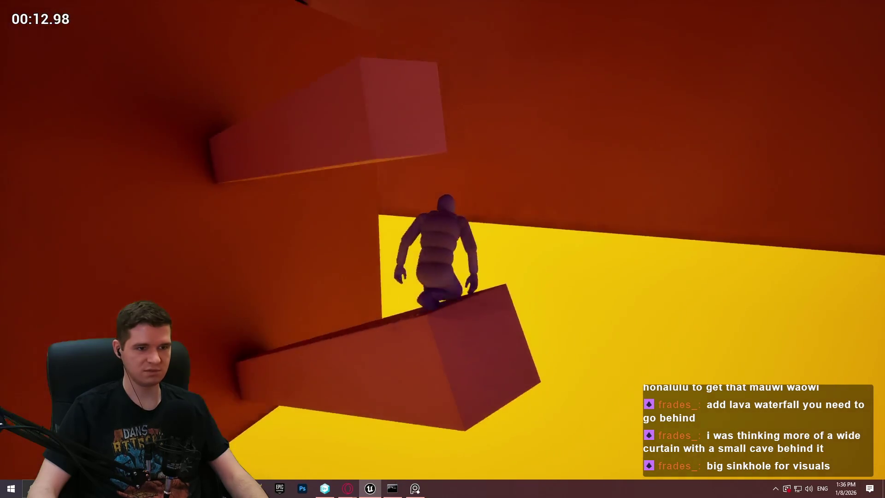
Climb onto the raised block, walk along the next beam, then stop the playtest
key(space)
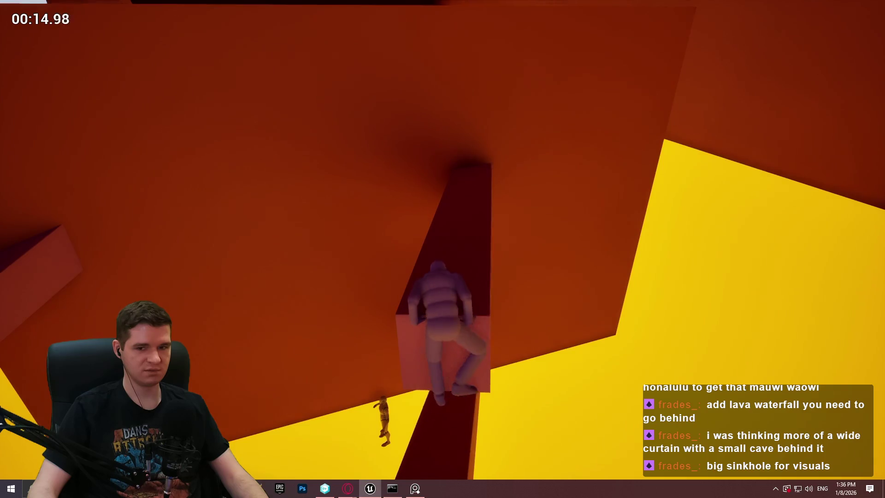
key(w)
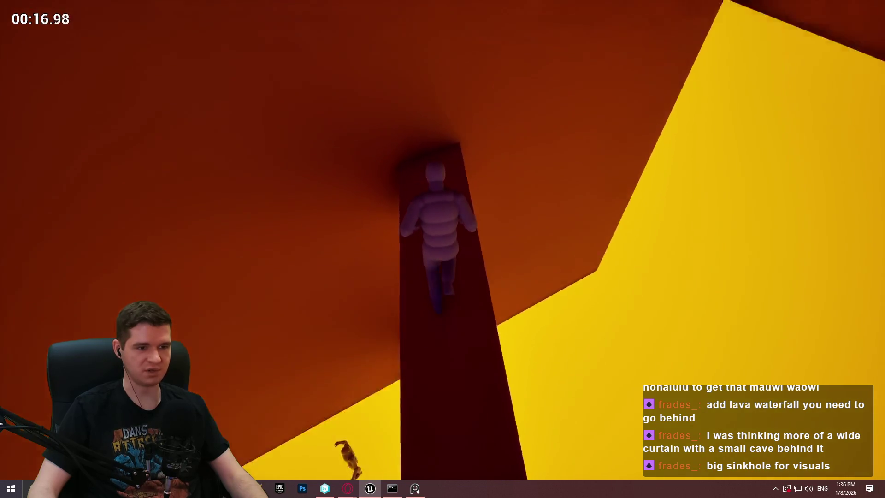
key(w)
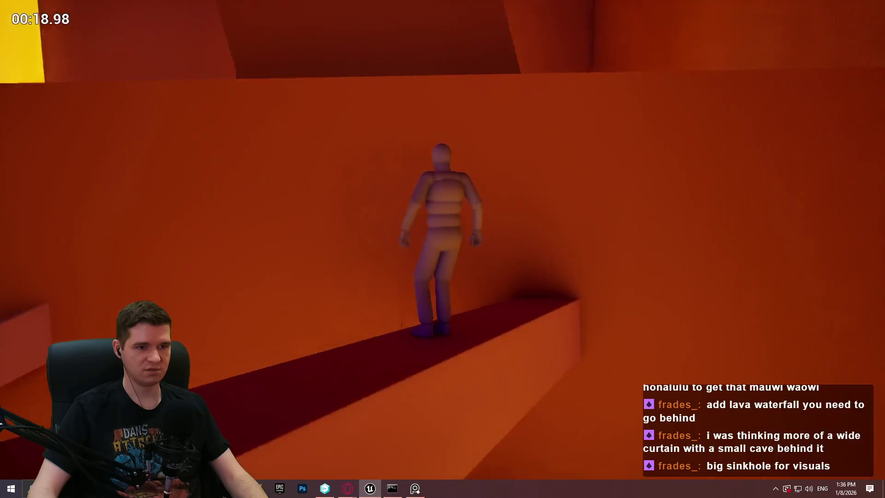
key(w)
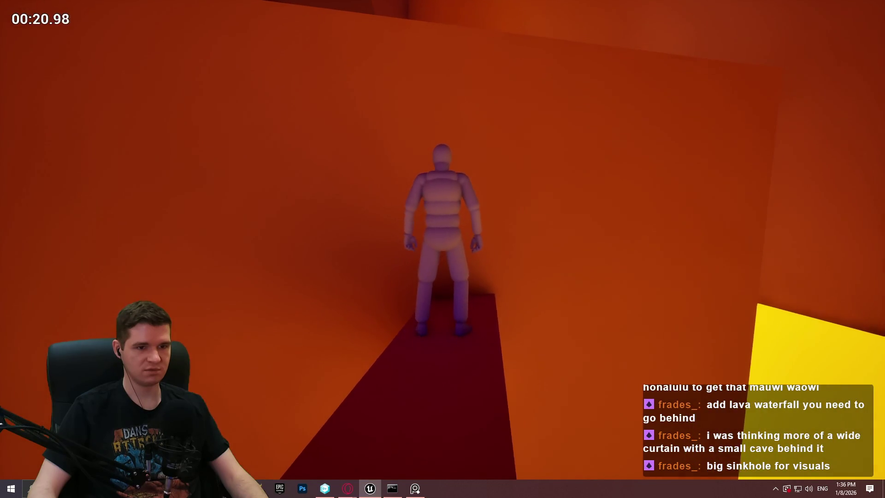
key(w)
key(w)
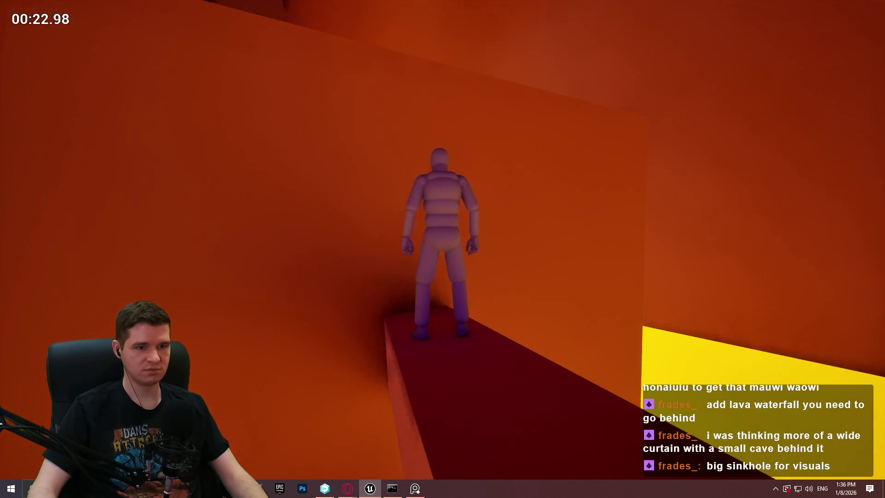
key(Escape)
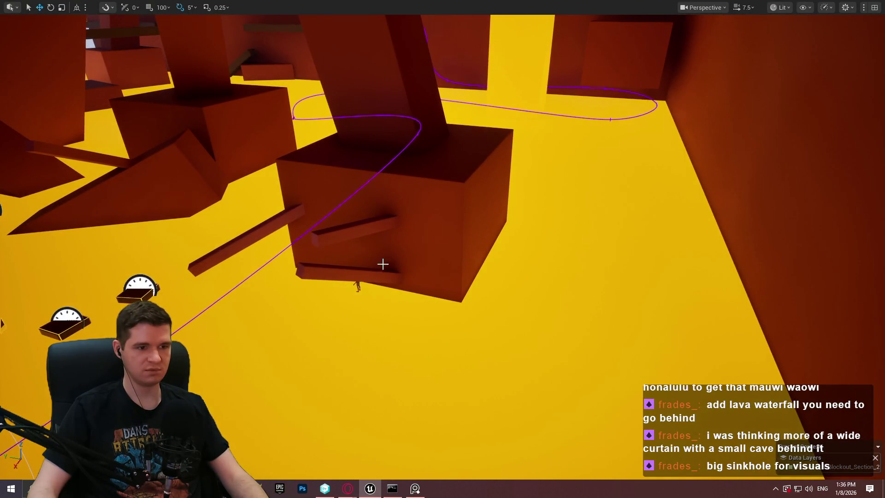
Reposition the slab above the pillar, undoing a stray big-block selection, and stretch it along one axis
mouse_move(434, 190)
mouse_down()
mouse_move(368, 254)
mouse_move(380, 235)
mouse_move(364, 283)
mouse_up()
mouse_move(376, 247)
mouse_down()
mouse_move(452, 239)
mouse_move(431, 241)
mouse_move(425, 231)
mouse_up()
click(424, 230)
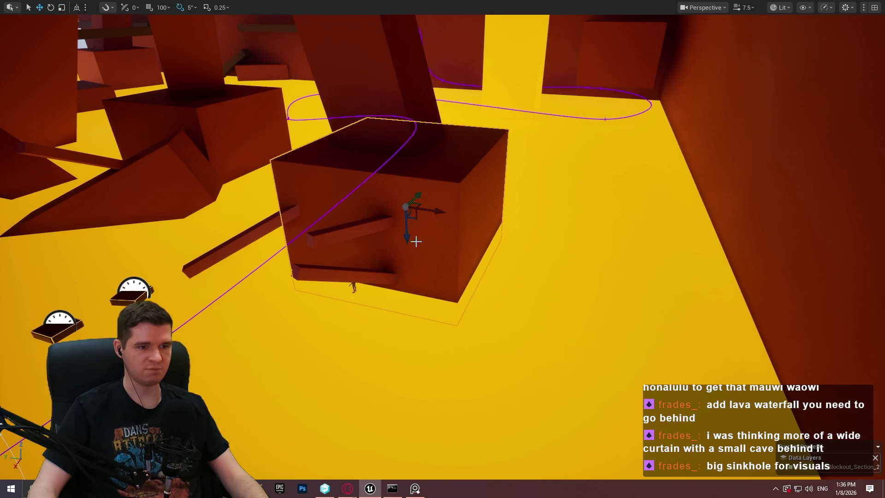
key(ctrl+z)
scroll(432, 230, up, 5)
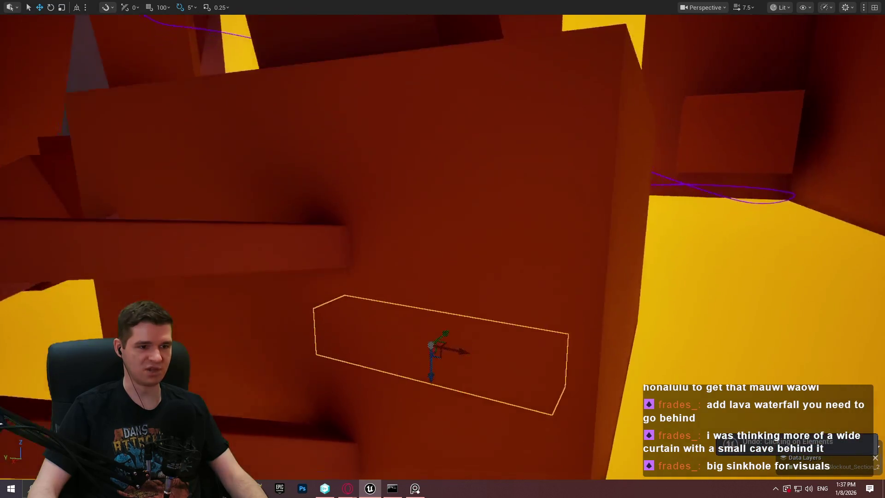
mouse_move(481, 212)
mouse_down()
mouse_move(459, 233)
mouse_move(464, 227)
mouse_up()
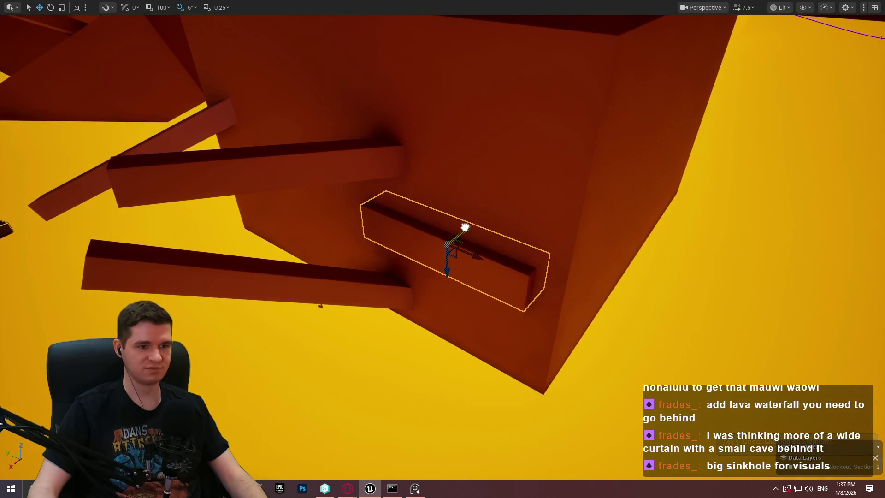
mouse_move(447, 271)
mouse_down()
mouse_move(447, 208)
mouse_move(527, 200)
mouse_move(516, 195)
mouse_up()
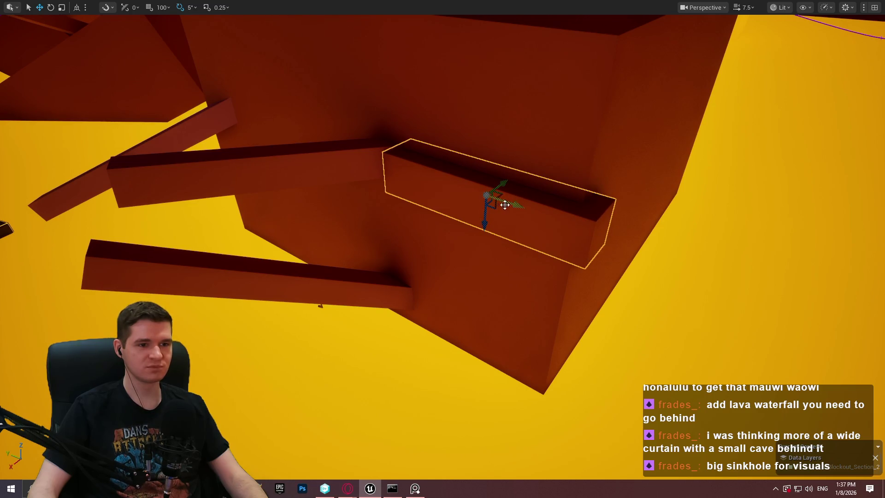
mouse_move(485, 221)
mouse_down()
mouse_move(488, 206)
mouse_move(486, 214)
mouse_up()
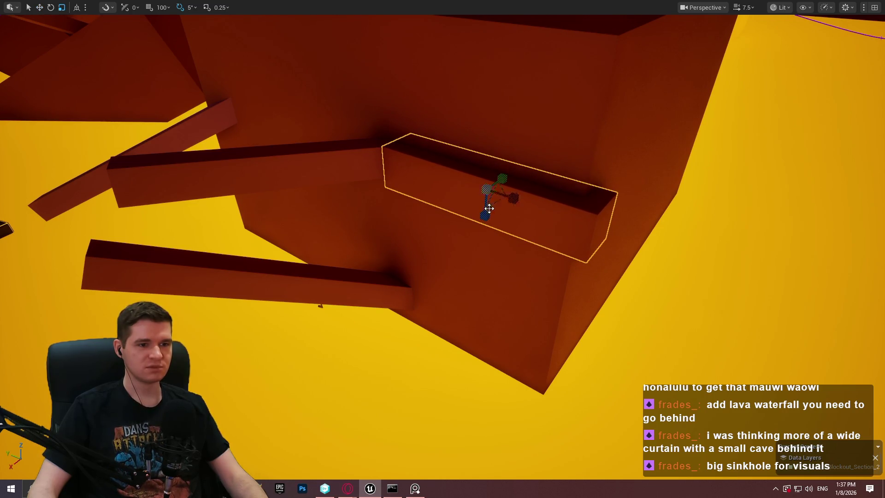
mouse_move(502, 178)
mouse_down()
mouse_move(543, 164)
mouse_move(530, 172)
mouse_up()
Nudge the slab slightly sideways and raise the wall ledge higher up the cavern wall
right_click(577, 173)
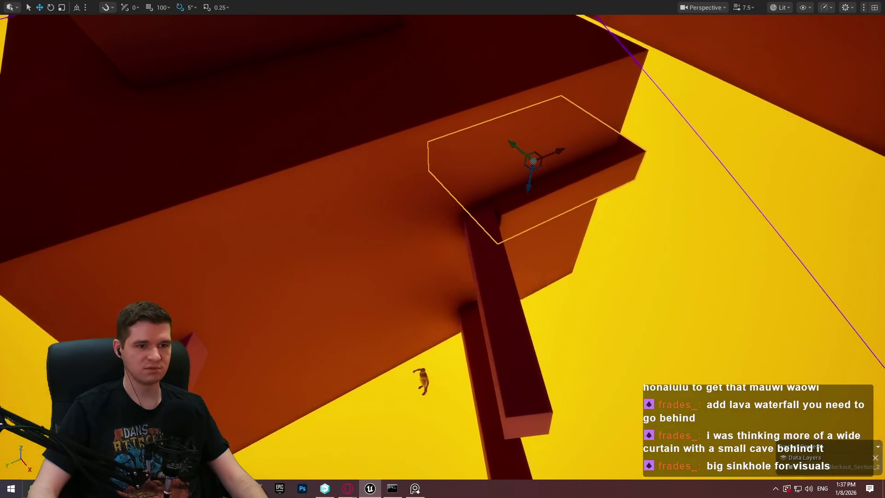
right_click(597, 77)
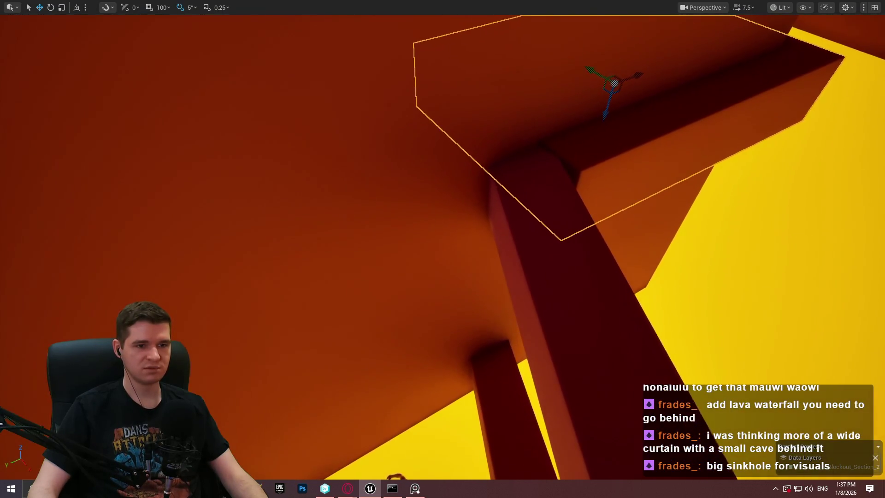
drag(592, 67, 586, 64)
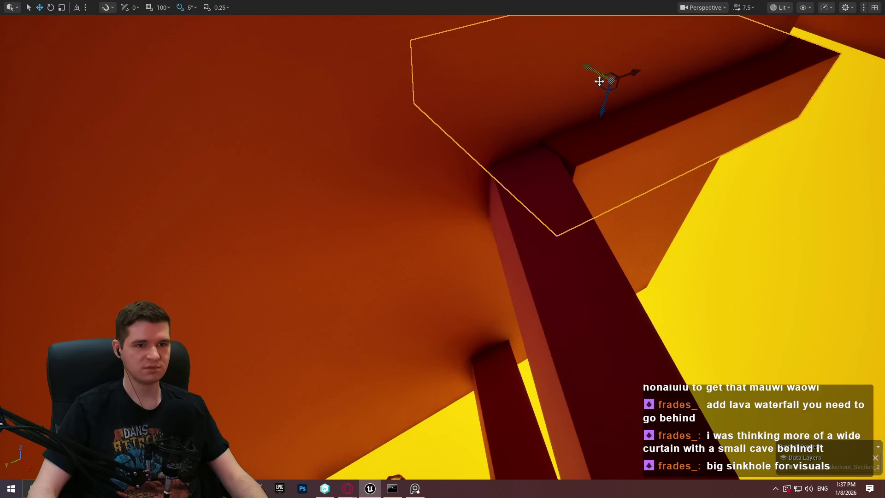
drag(605, 96, 624, 85)
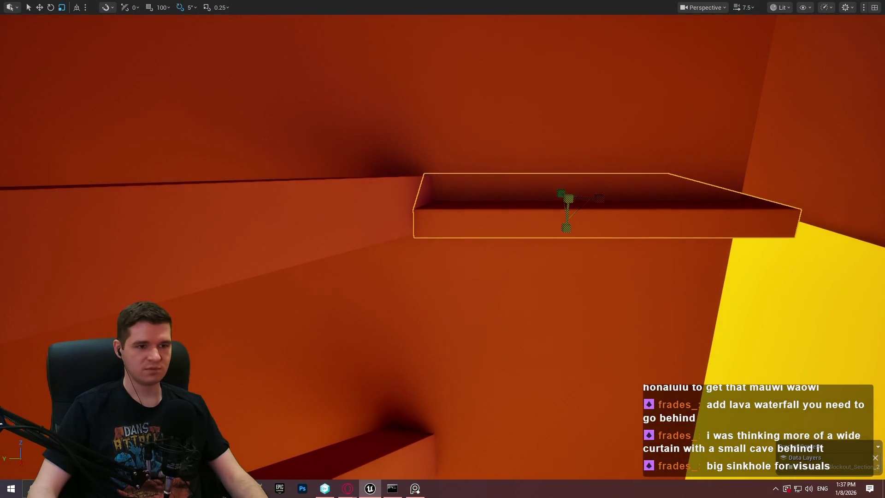
mouse_move(566, 222)
mouse_down()
mouse_move(573, 205)
mouse_move(544, 112)
mouse_up()
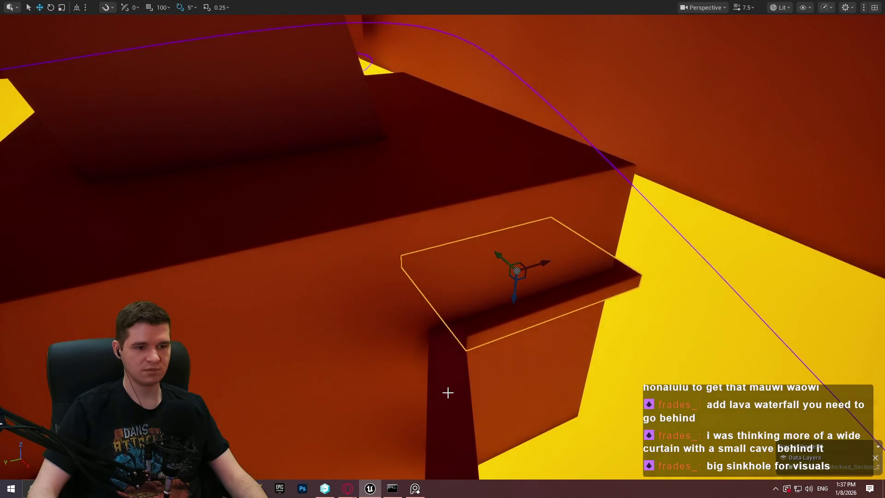
right_click(447, 391)
Playtest the ledge route, then slide the wall ledge right beside the small holds
key(Escape)
key(alt+p)
key(w)
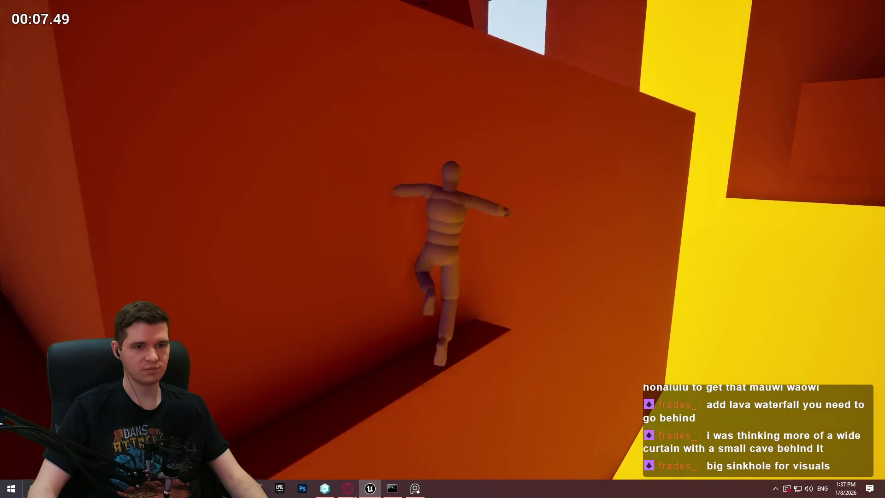
key(Escape)
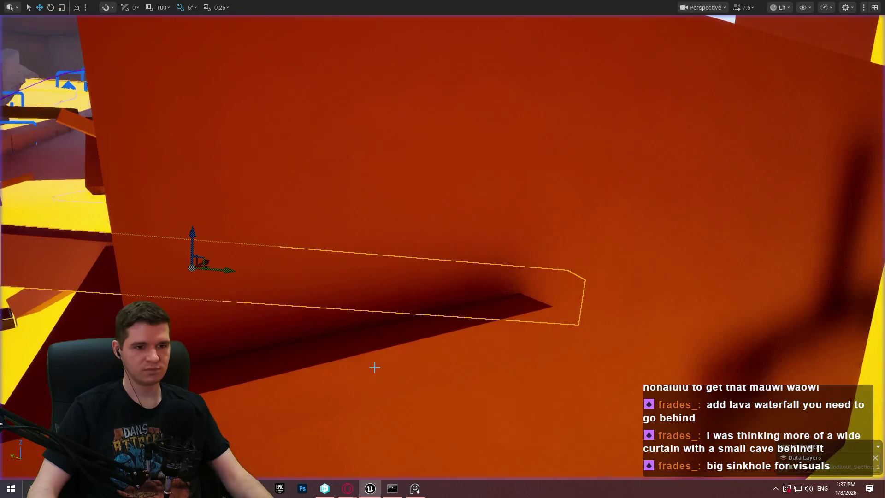
key(f)
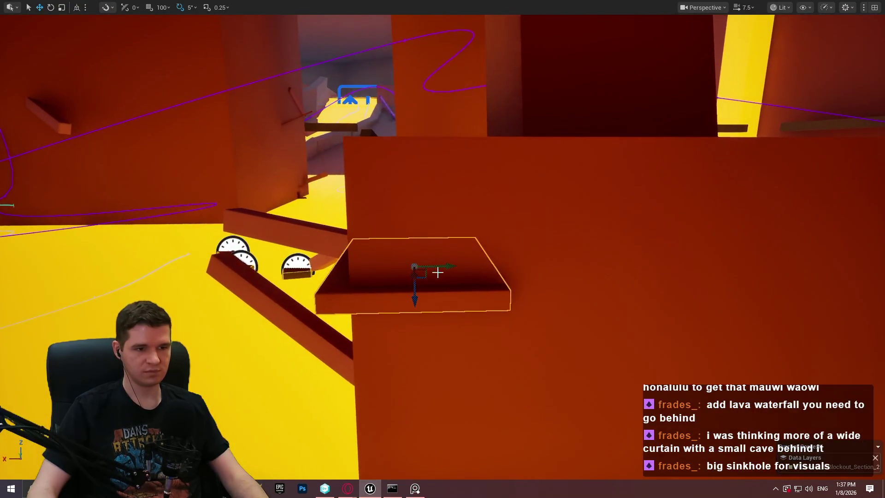
drag(491, 264, 600, 262)
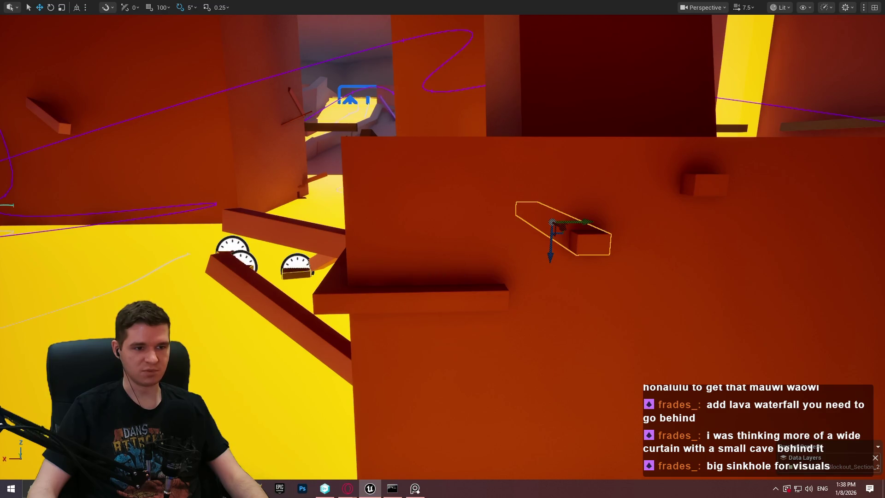
Play From Here on the moved ledge and climb the mannequin up the wall
right_click(433, 277)
click(482, 468)
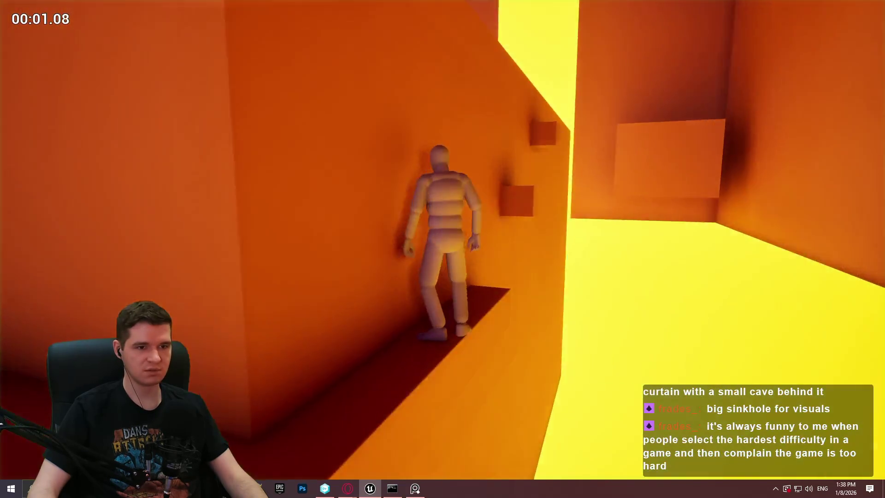
key(w)
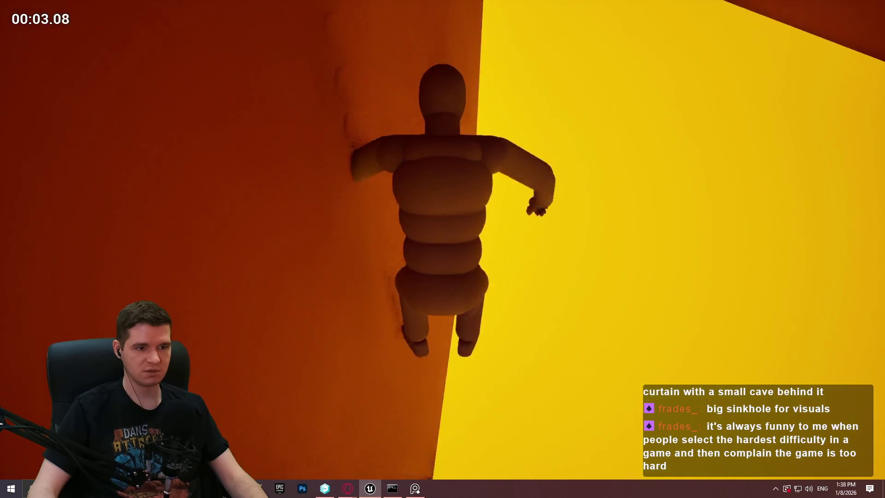
key(Escape)
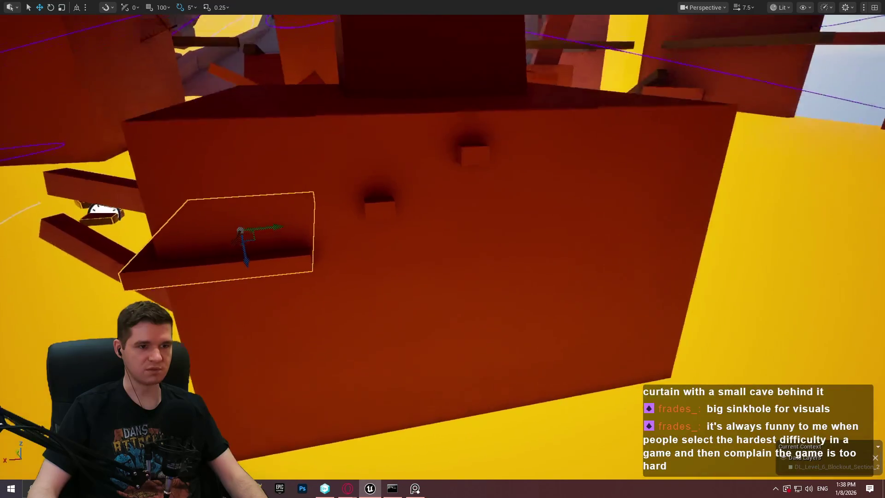
scroll(543, 293, down, 3)
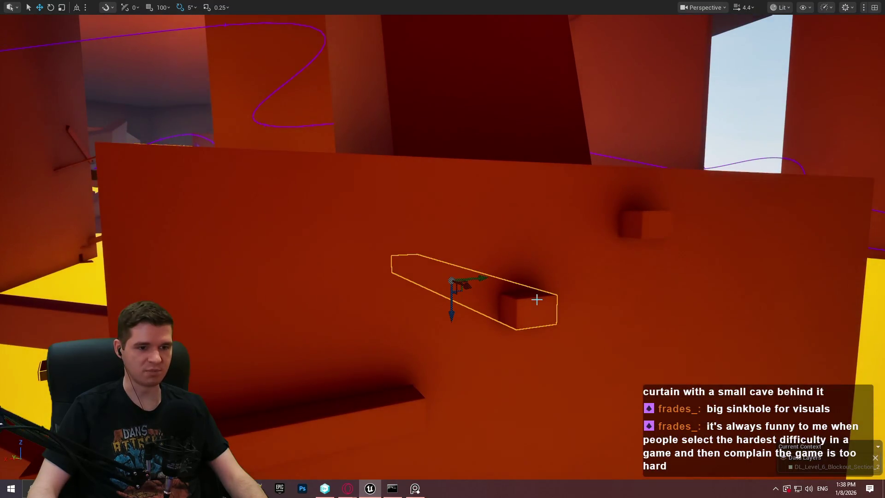
drag(536, 293, 416, 401)
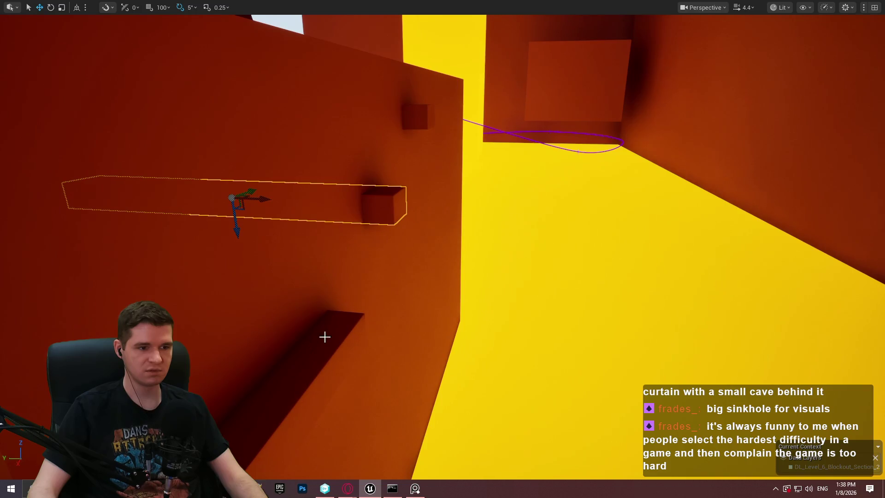
right_click(325, 337)
click(385, 328)
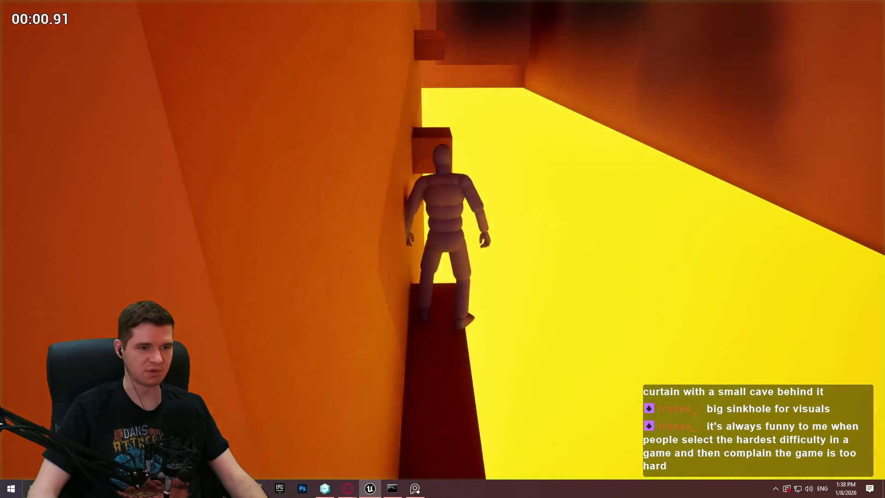
key(space)
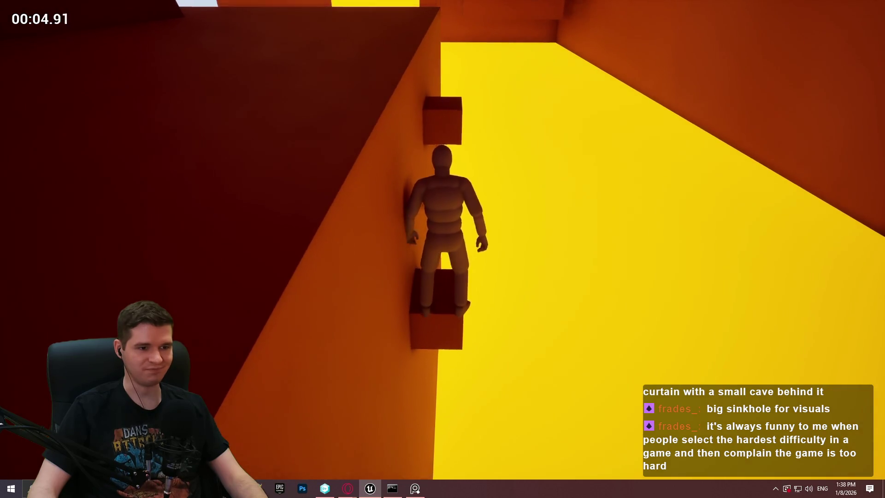
key(space)
key(space)
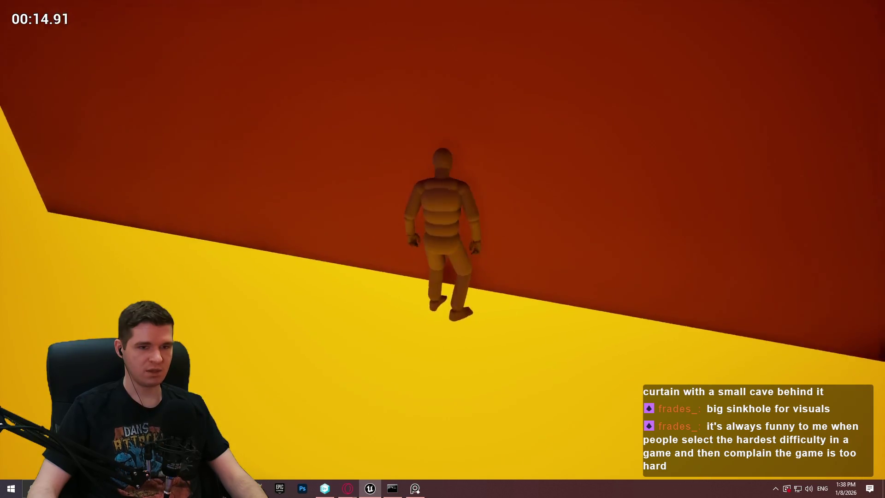
key(w)
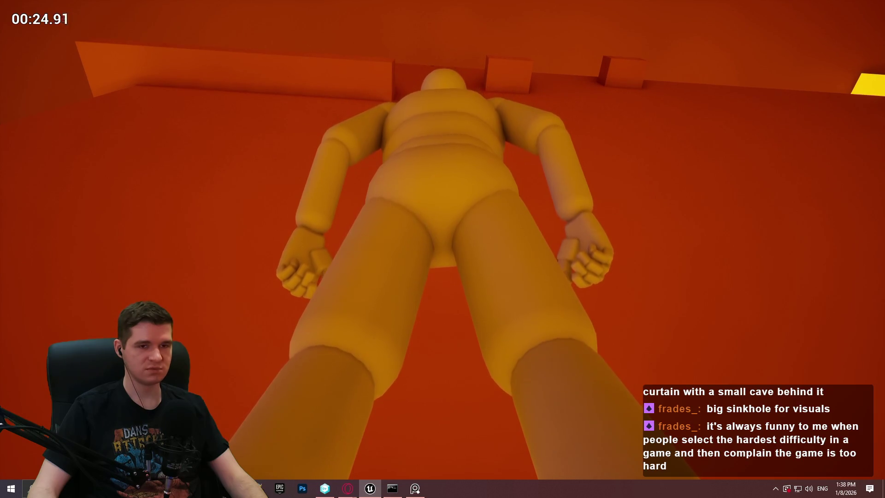
key(Escape)
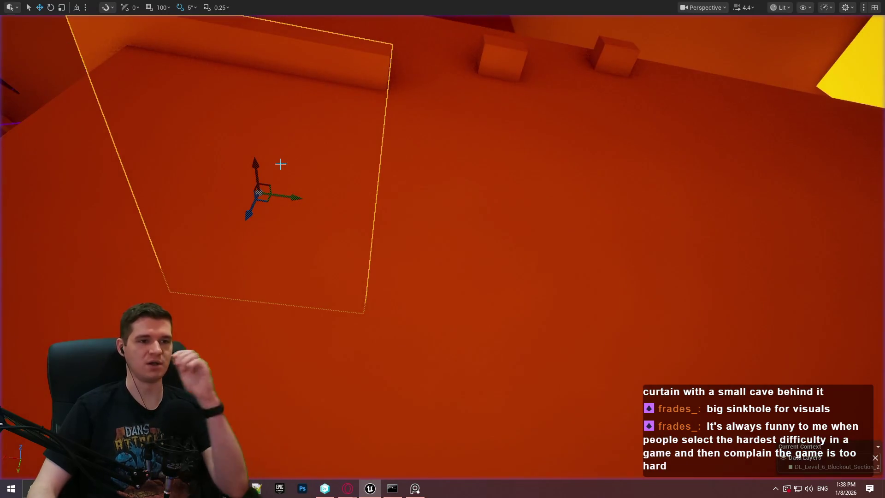
drag(397, 135, 368, 149)
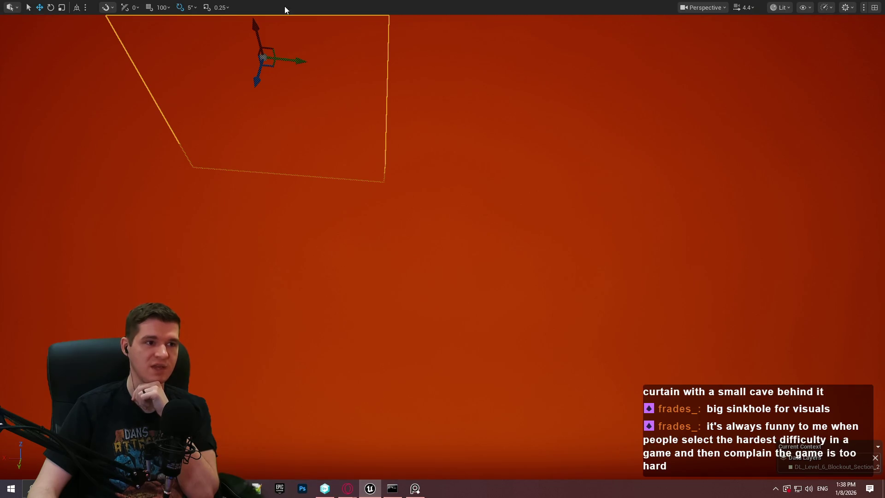
scroll(443, 249, down, 5)
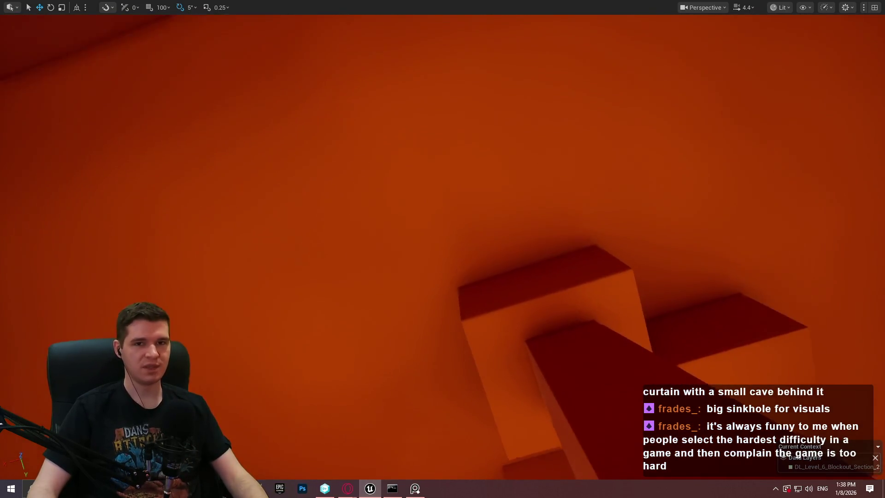
drag(443, 249, 392, 198)
right_click(341, 127)
click(460, 438)
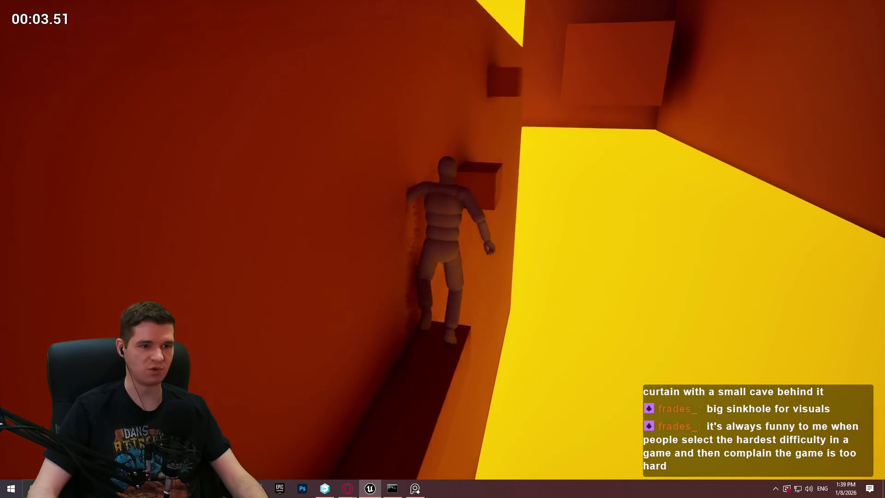
key(space)
key(Escape)
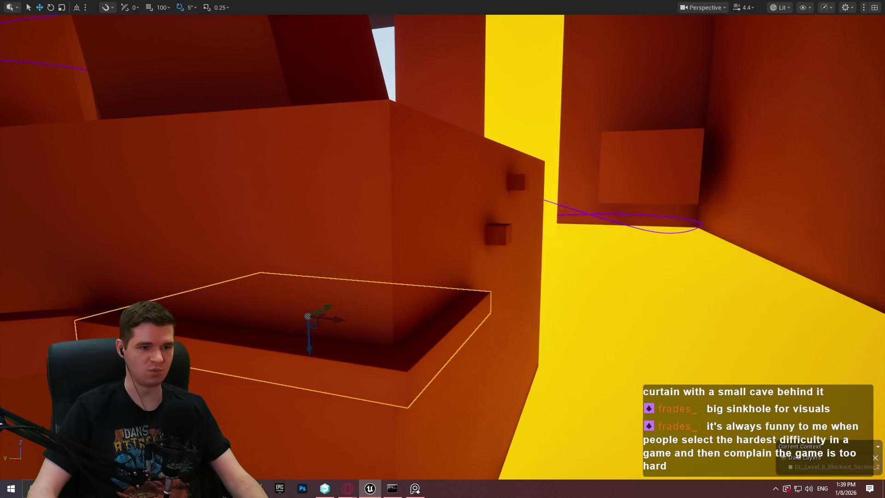
Play From Here on the ledge below the wall holds, then start a screenshot capture
right_click(456, 162)
click(519, 466)
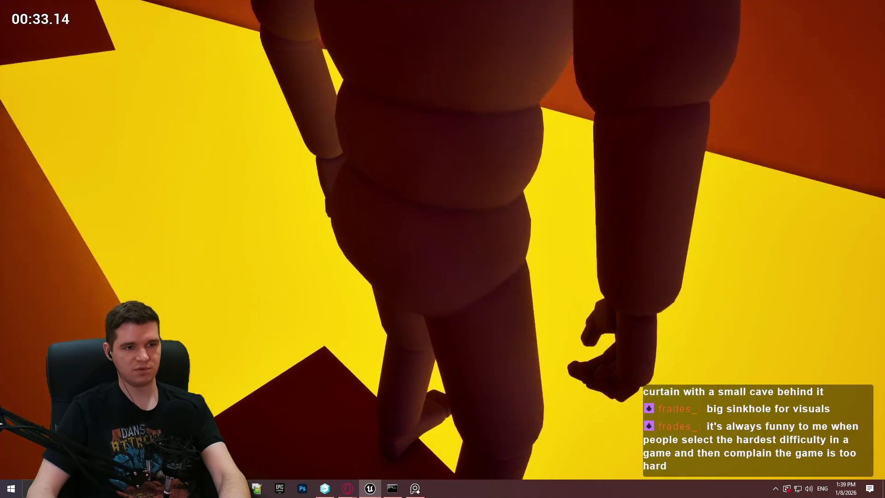
key(Print)
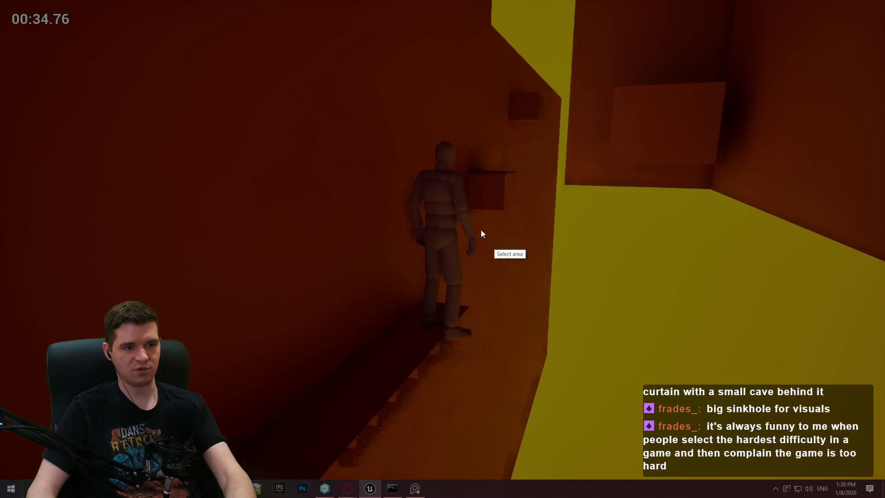
Capture a 731x713 region of the mannequin and hold, undo the stray line, and pick freehand drawing
mouse_move(320, 84)
mouse_down()
mouse_move(671, 414)
mouse_move(656, 414)
mouse_up()
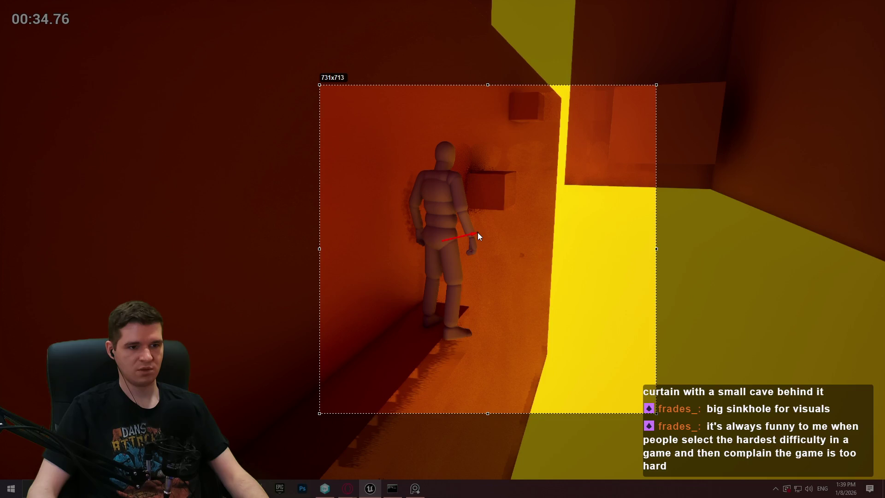
key(ctrl+z)
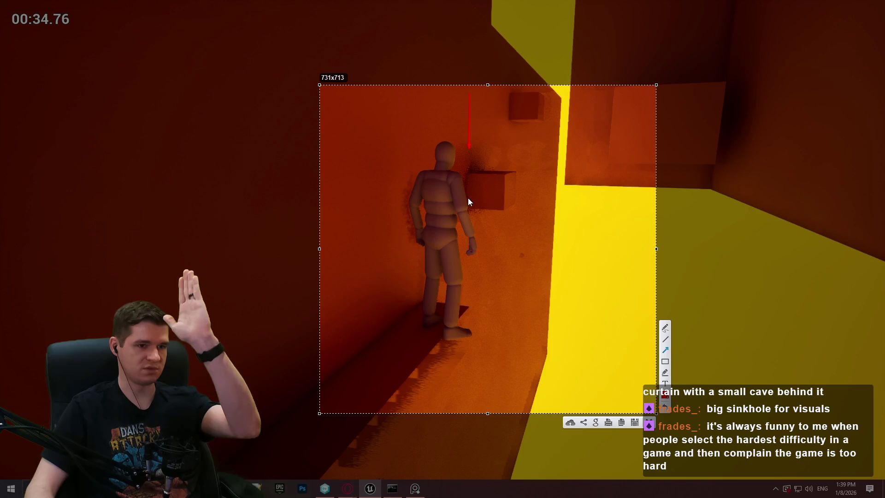
click(560, 239)
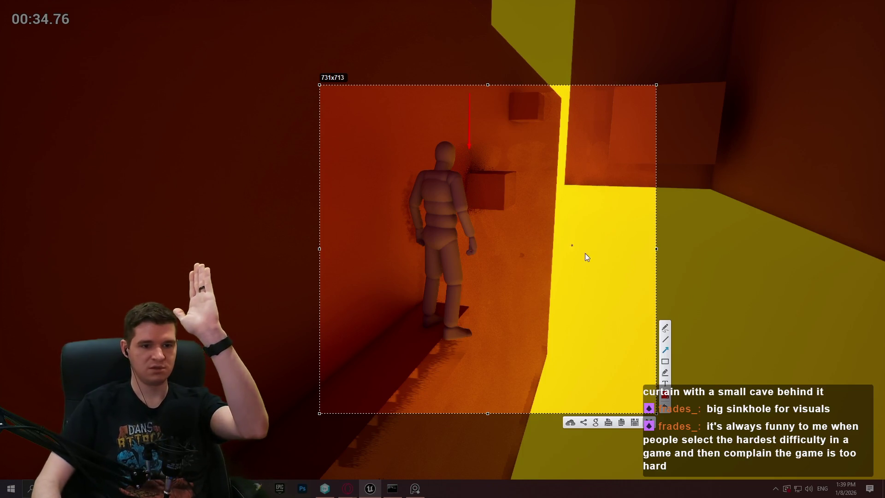
click(665, 327)
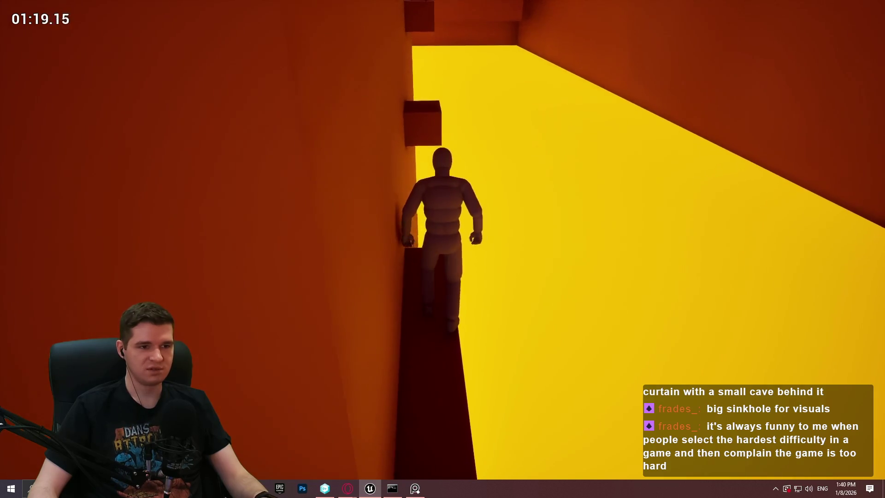
Hang from the wall block, climb back onto the ledge, and end the playtest
key(space)
key(w)
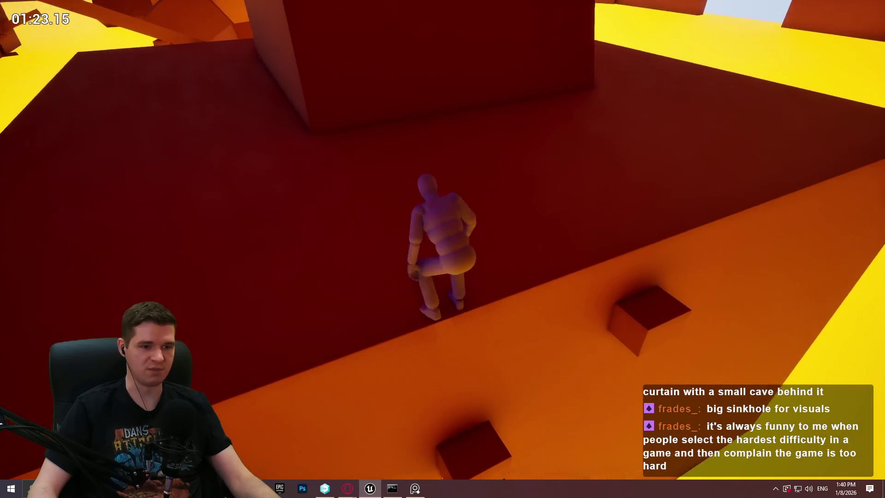
key(Escape)
Tilt the view over the ledge and run a playtest from the large slab
scroll(520, 331, up, 5)
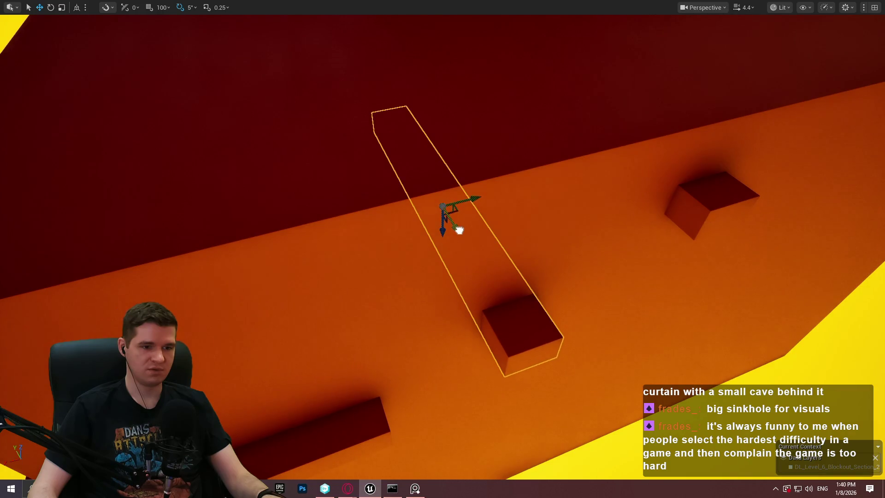
key(Escape)
drag(500, 310, 412, 328)
right_click(380, 332)
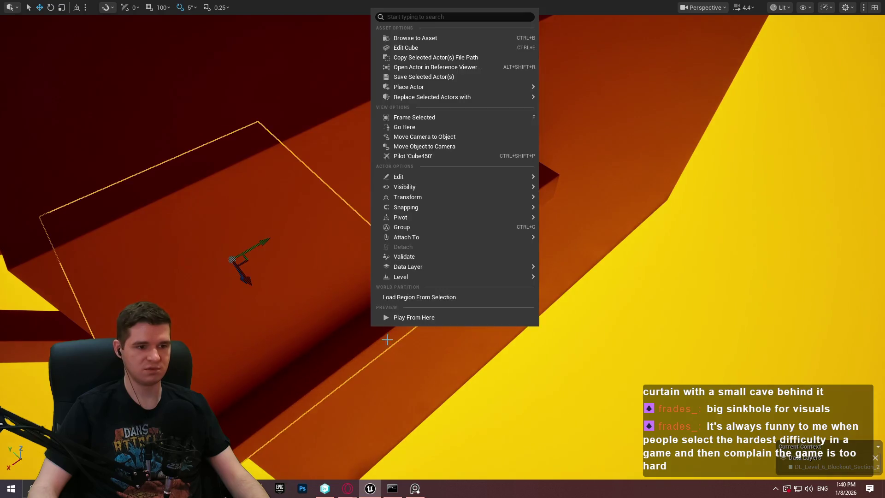
click(414, 317)
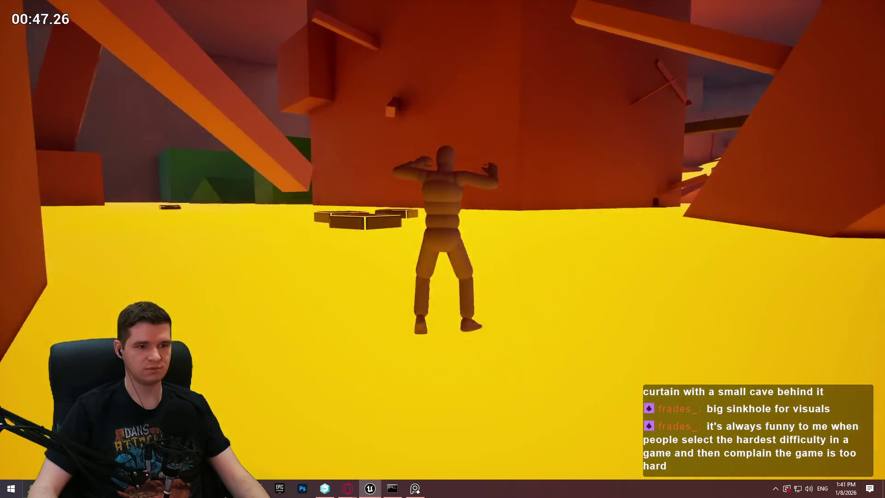
key(Escape)
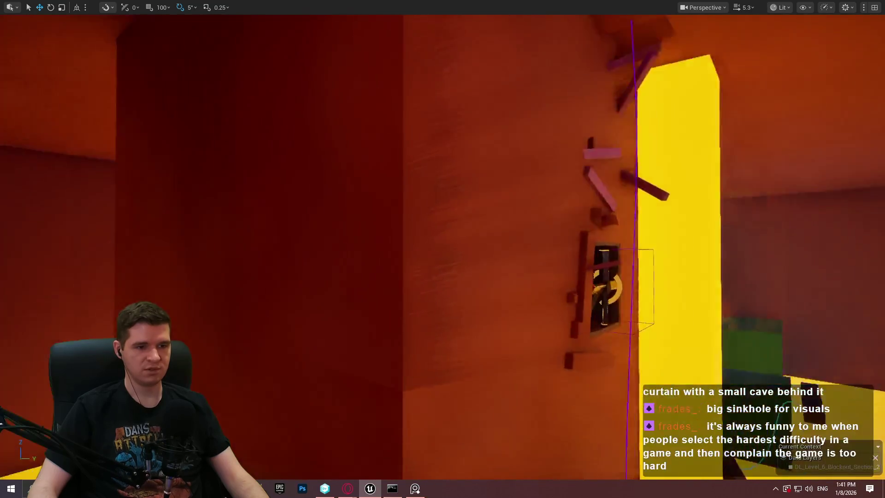
Fly up to the beam by the ceiling hole and playtest from it
drag(570, 165, 570, 165)
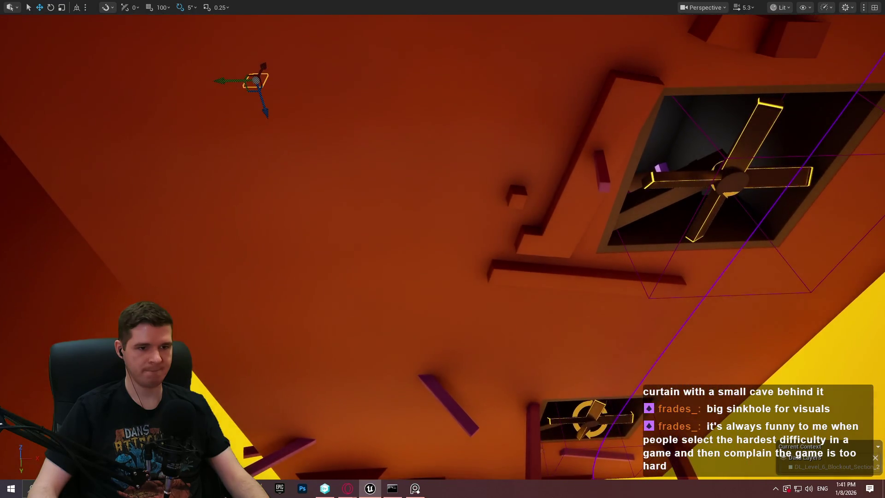
right_click(507, 268)
click(559, 469)
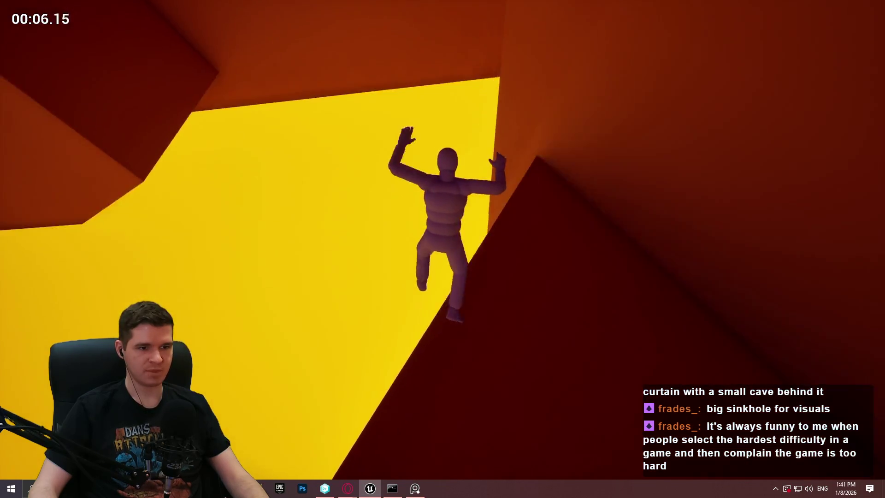
key(Escape)
Frame the beam, playtest from it again, then move in close and bring up its actions
key(f)
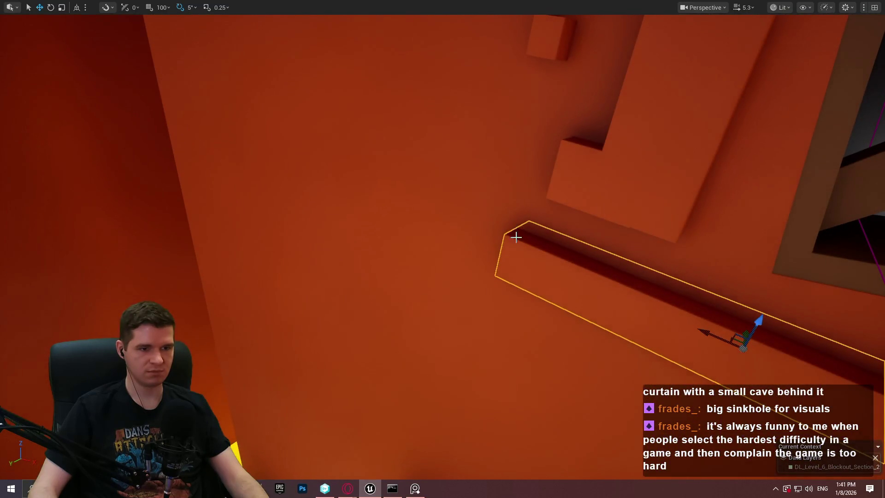
right_click(516, 237)
click(575, 468)
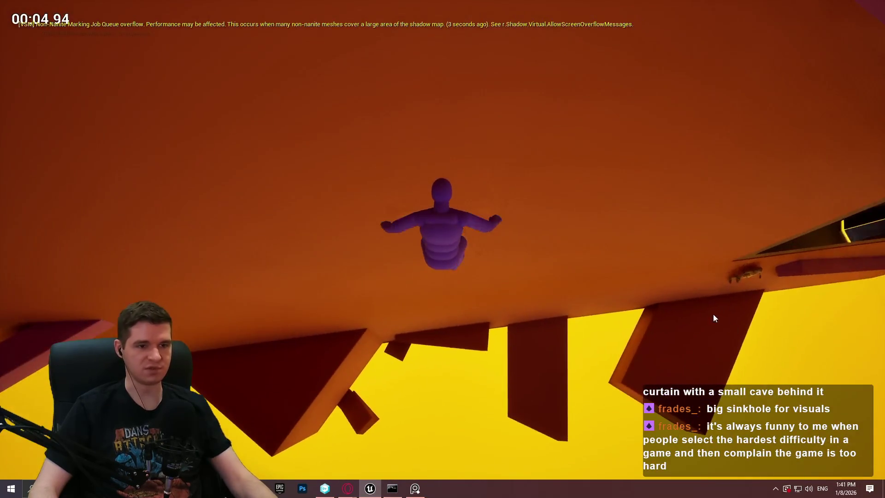
key(Escape)
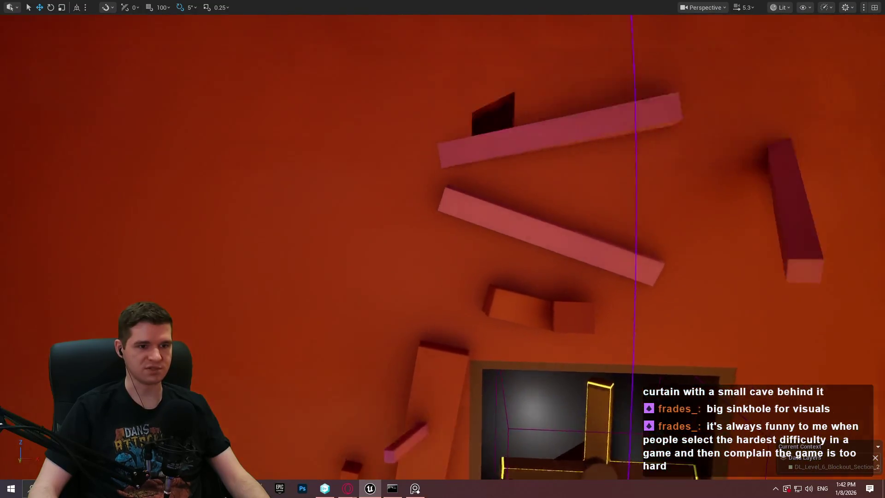
drag(442, 249, 443, 249)
drag(545, 259, 544, 259)
right_click(500, 259)
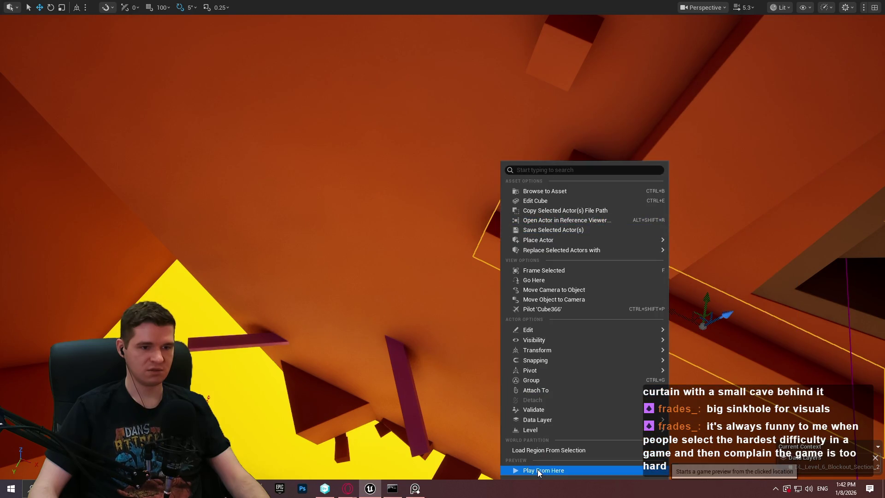
Run two playtests from the ceiling beam, stopping each one with Esc
click(537, 470)
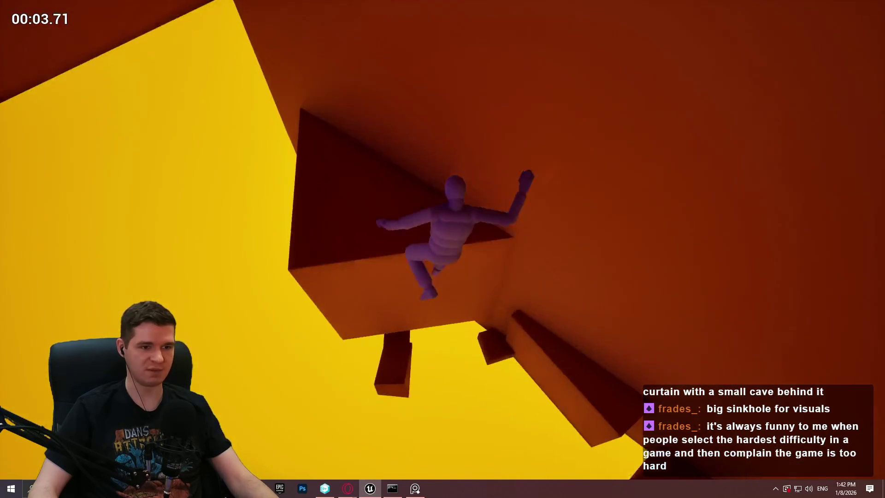
key(Escape)
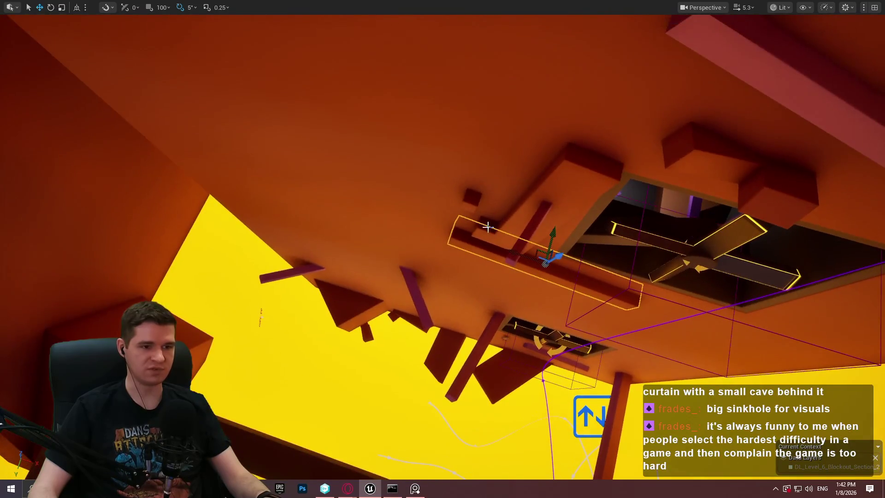
click(496, 471)
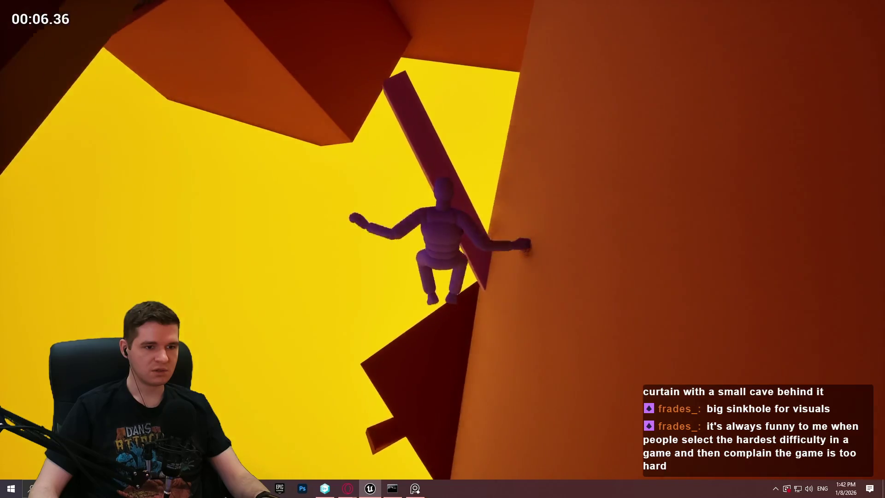
key(Escape)
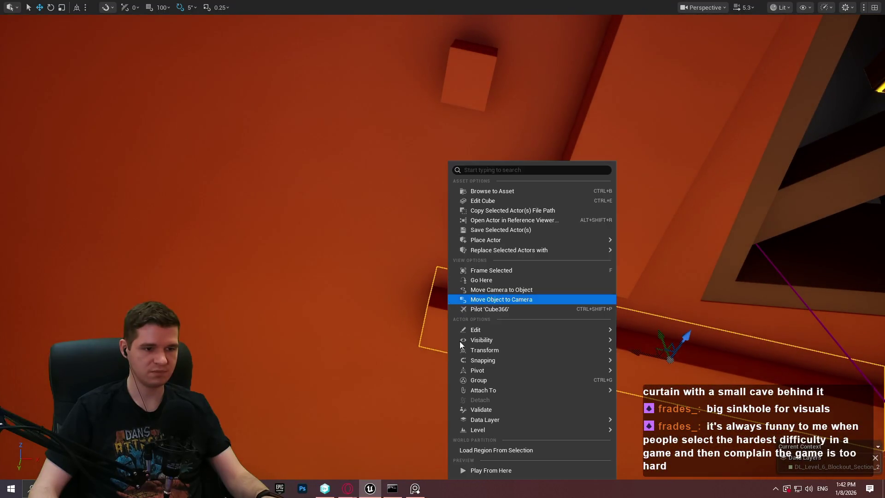
Replay with Alt+P, then Play From Here on the ceiling beam once more
key(alt+p)
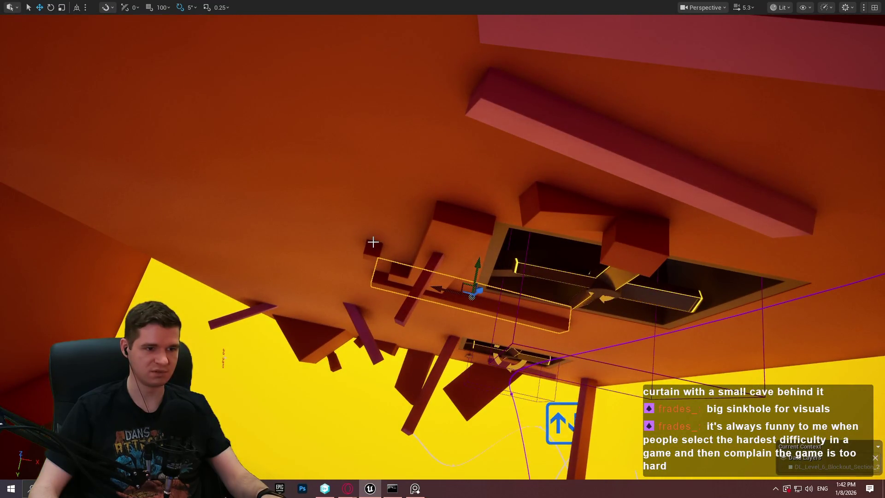
right_click(373, 241)
mouse_move(374, 249)
click(416, 469)
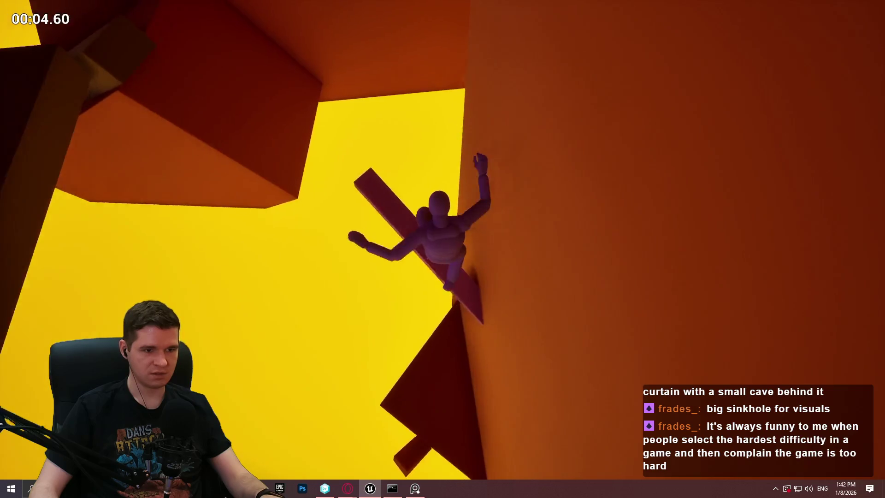
key(Escape)
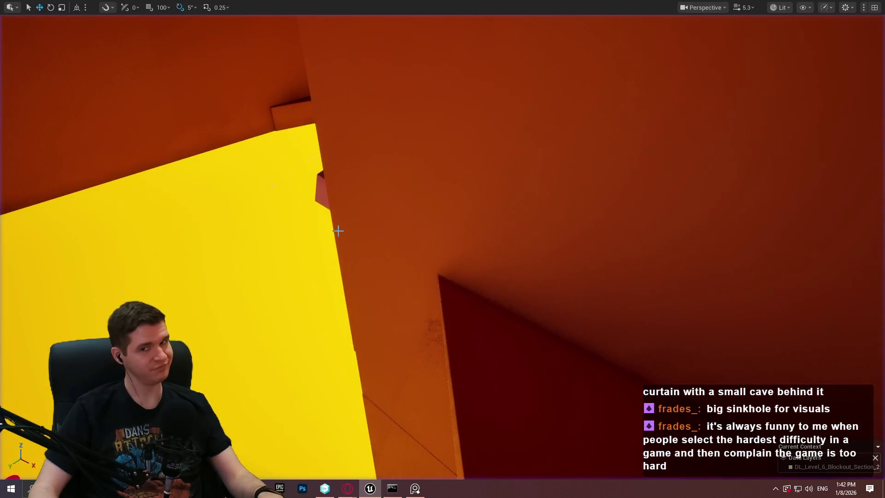
scroll(423, 291, up, 5)
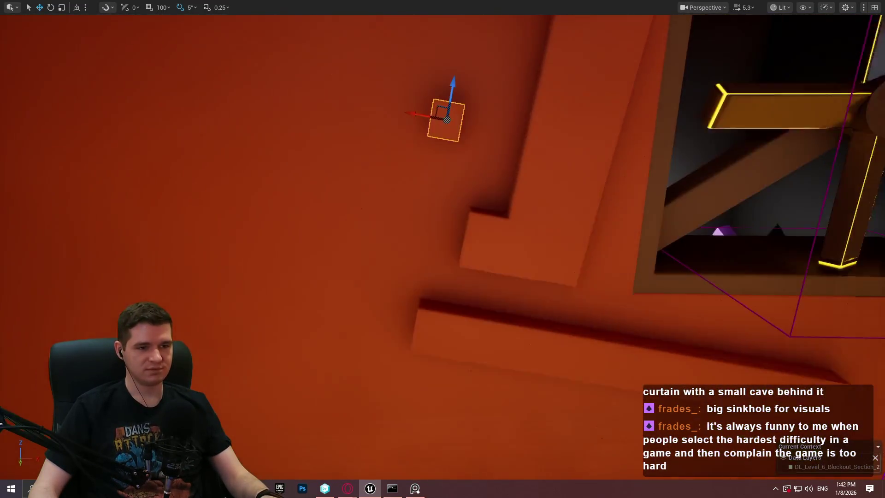
Run a short playtest from the wall ledge
right_click(440, 283)
click(509, 474)
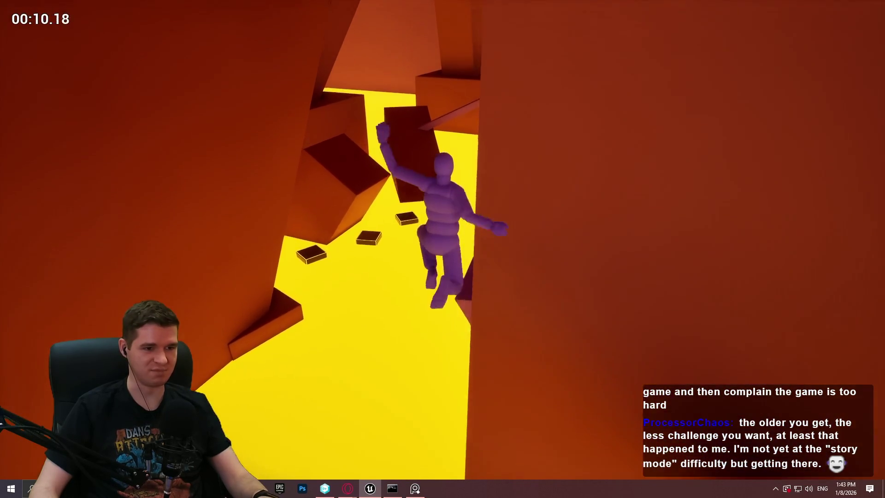
key(Escape)
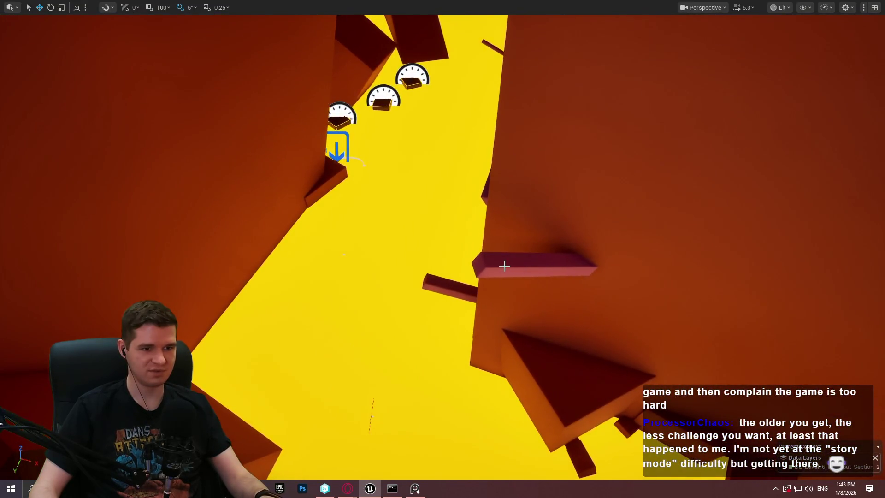
Play from the small platform, jump onto the purple pillar and climb it
right_click(504, 265)
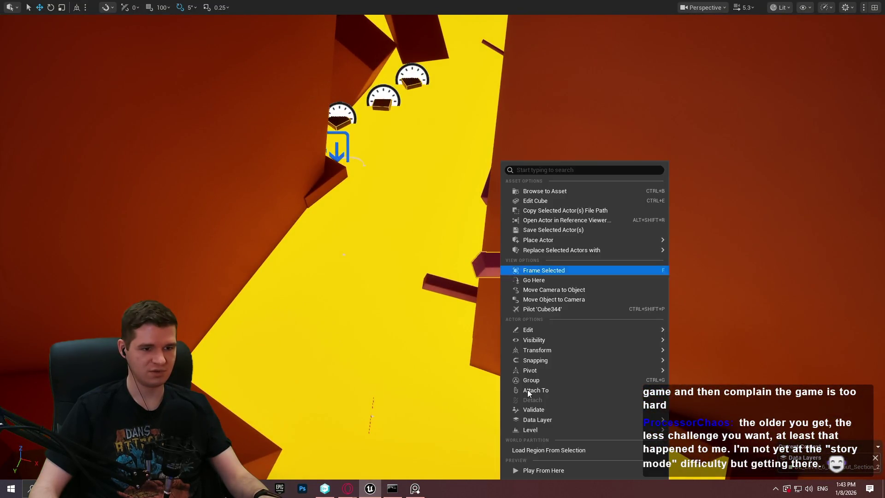
click(536, 472)
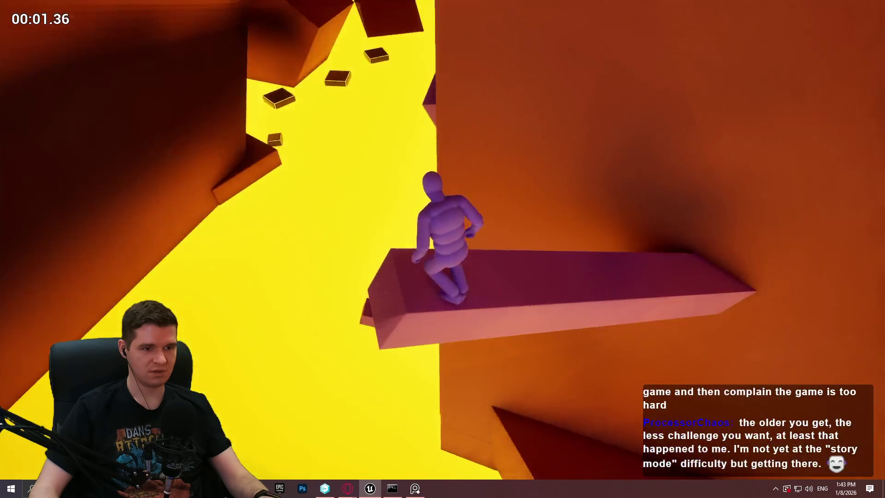
key(space)
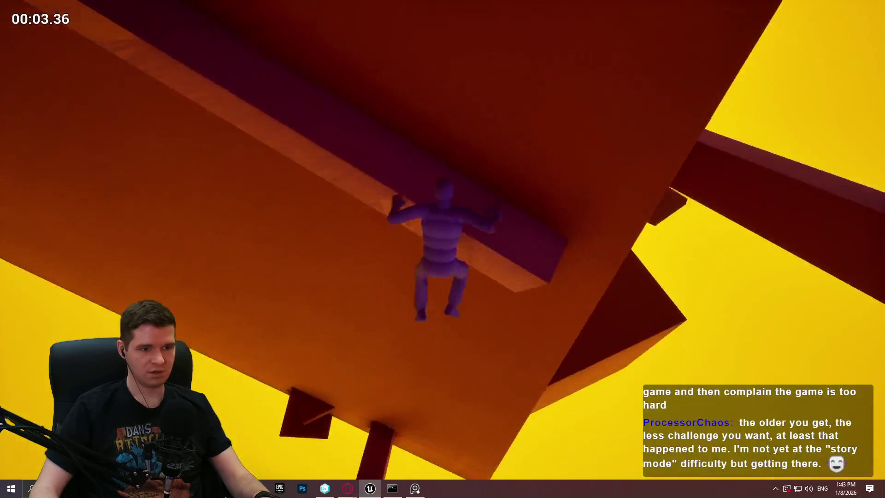
key(w)
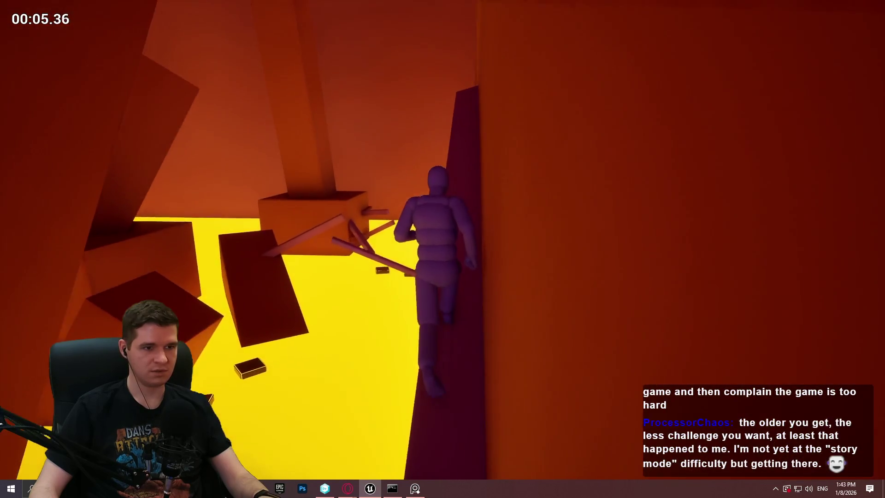
key(w)
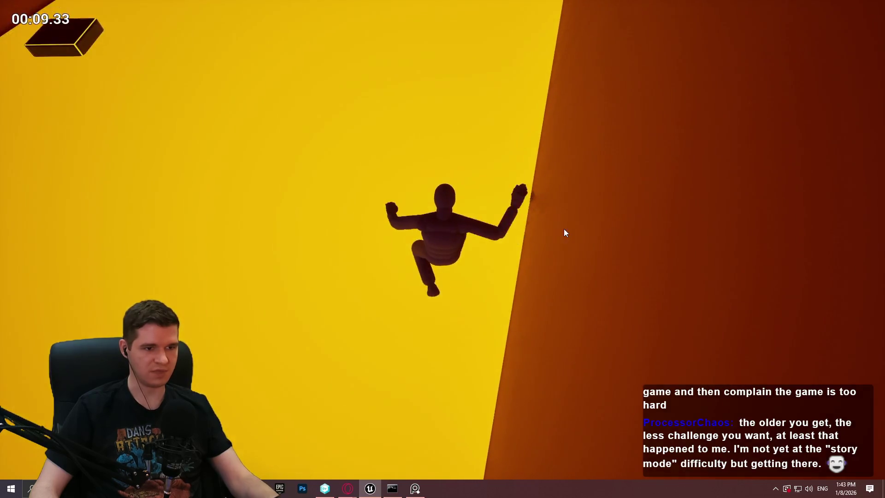
key(Escape)
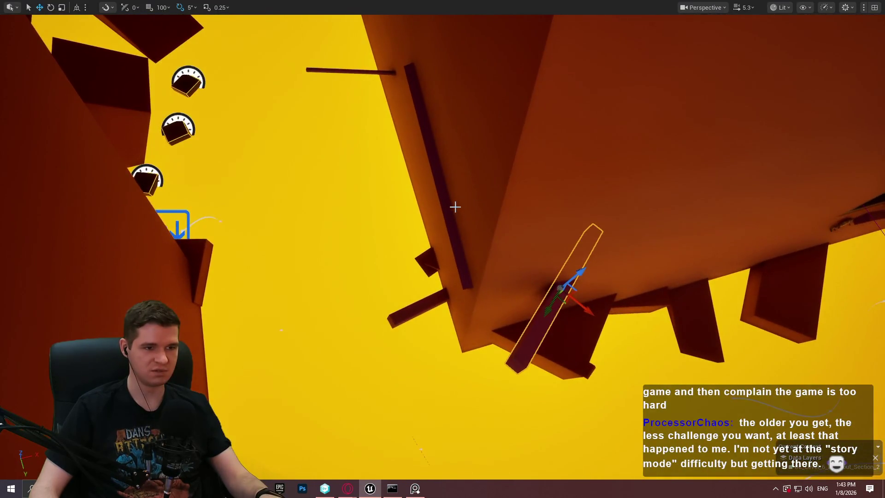
Restart the playtest, jump off the purple pillar, then bring up the long wall beam's actions
key(alt+p)
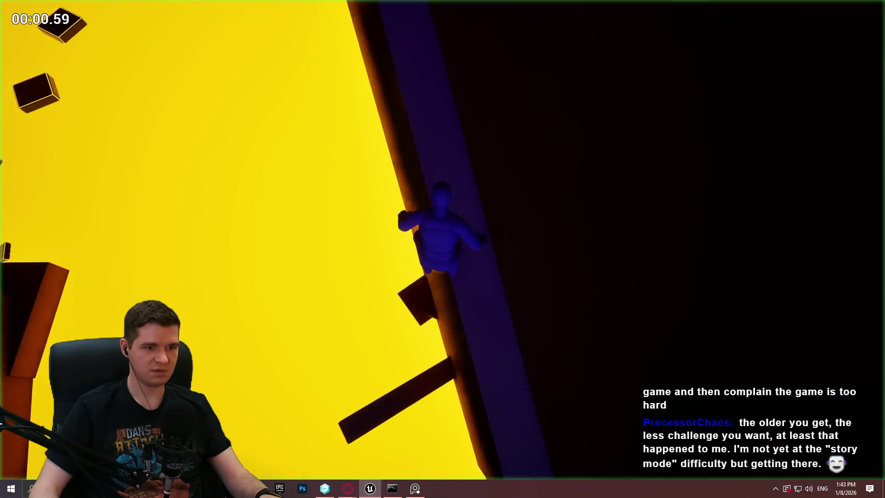
key(space)
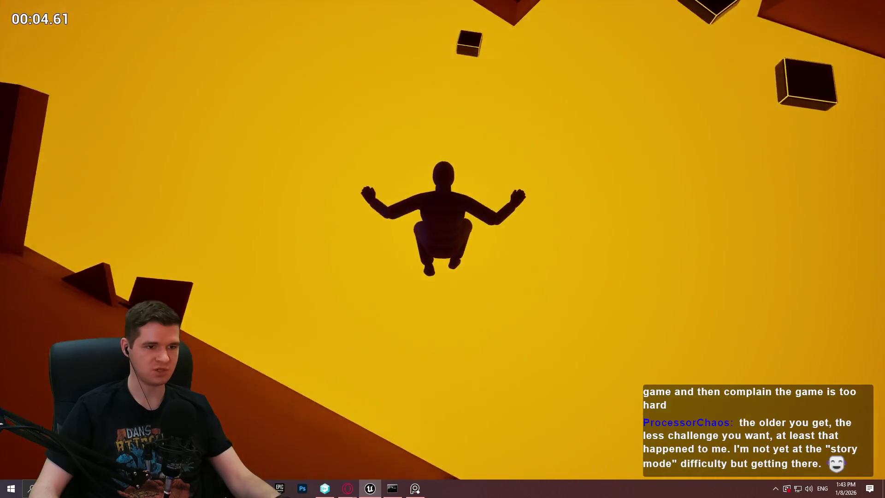
key(Escape)
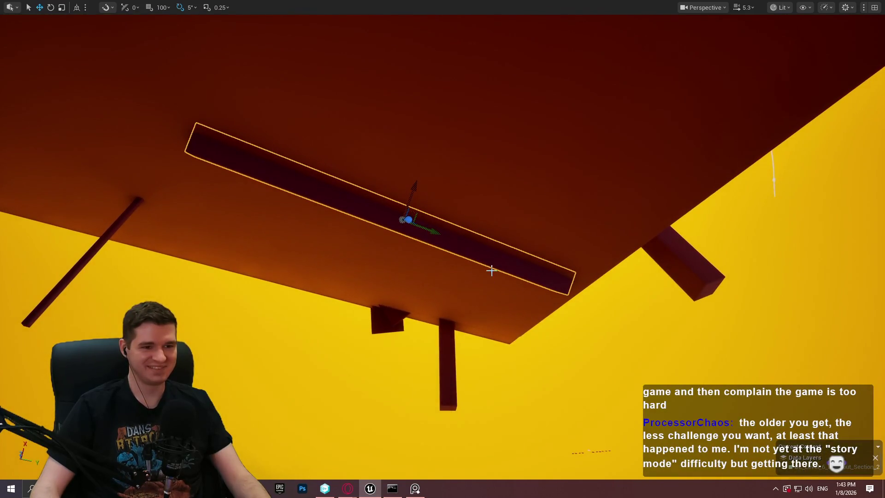
right_click(497, 261)
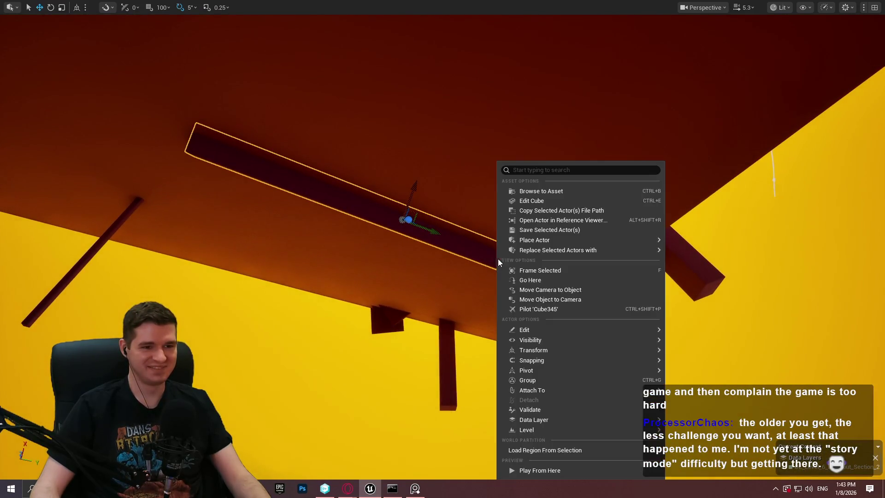
Playtest from the long wall beam twice, restarting with Play From Here
click(576, 469)
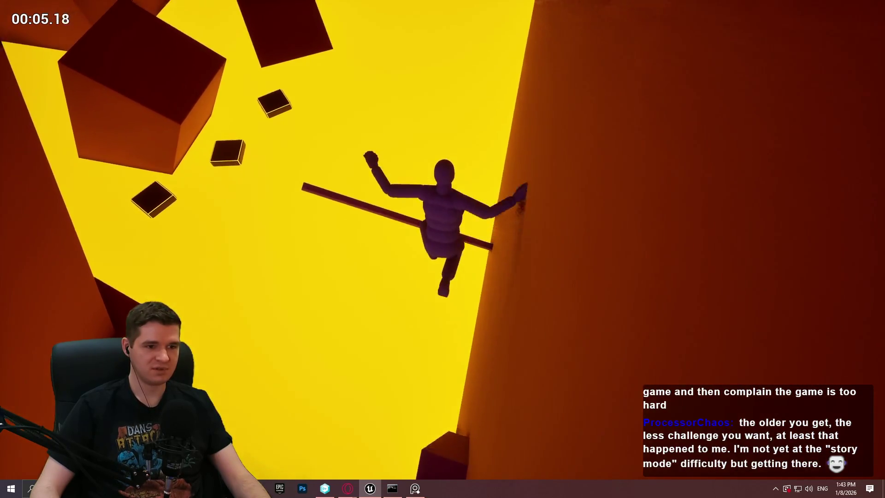
key(Escape)
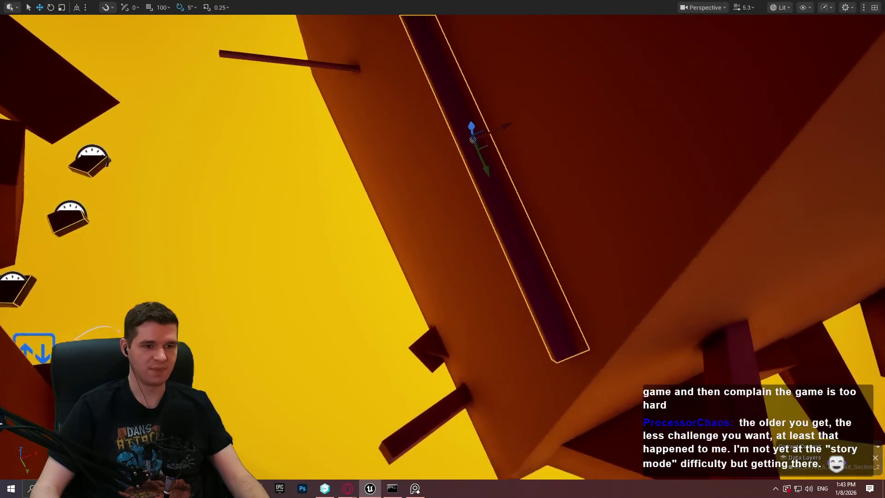
right_click(538, 234)
click(595, 472)
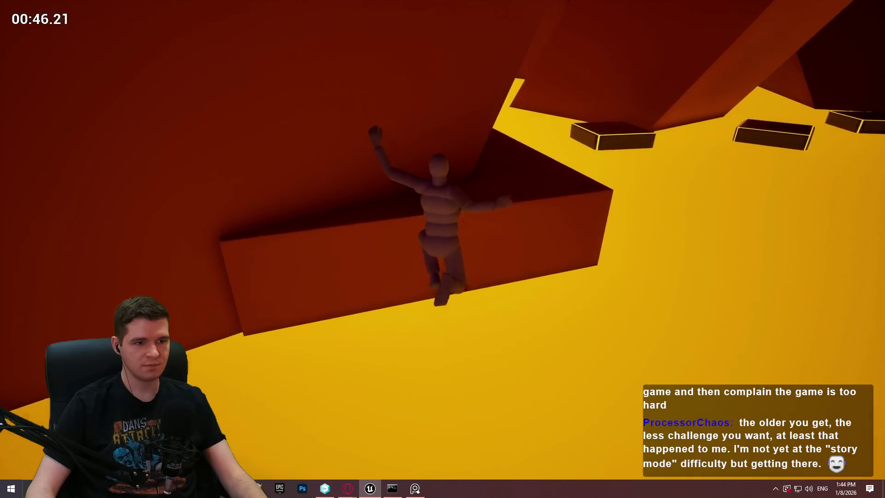
Jump across the floating platforms, up the red beam, onto the green-topped platform, then stop
key(w)
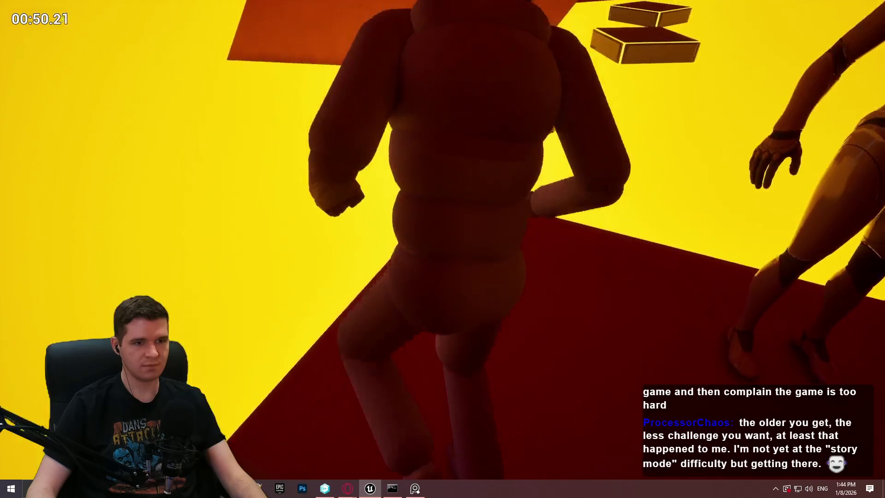
key(space)
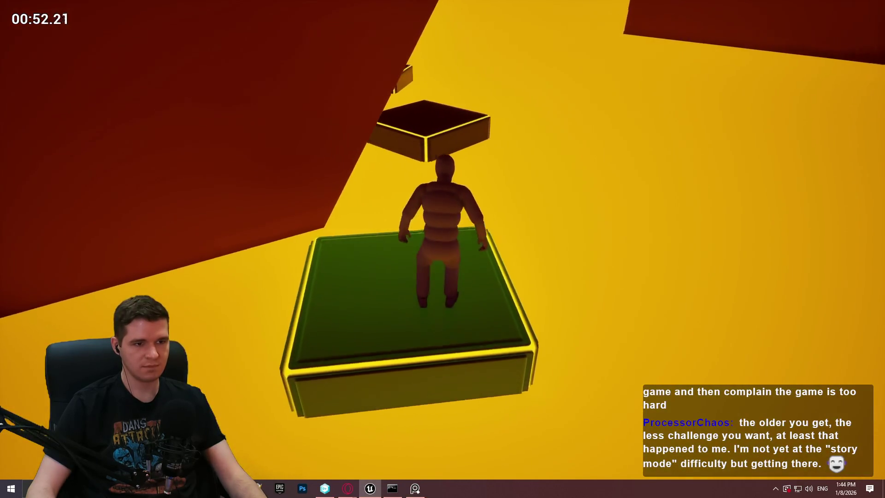
key(space)
key(space)
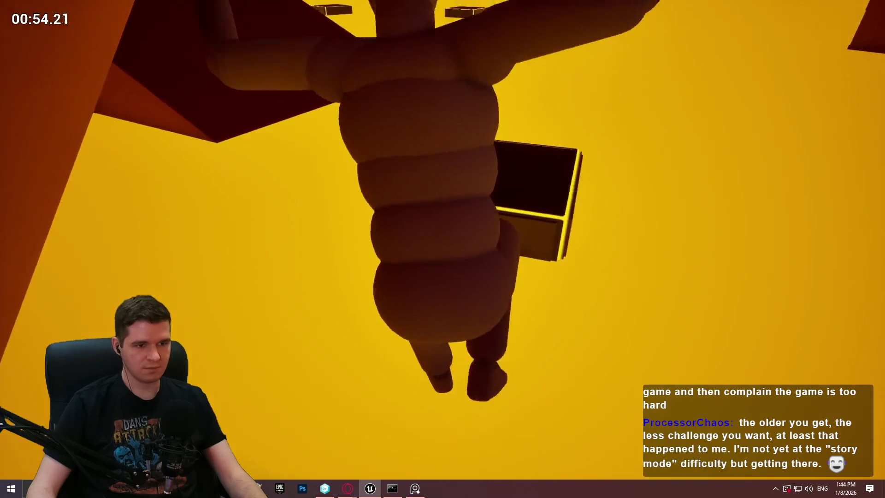
key(space)
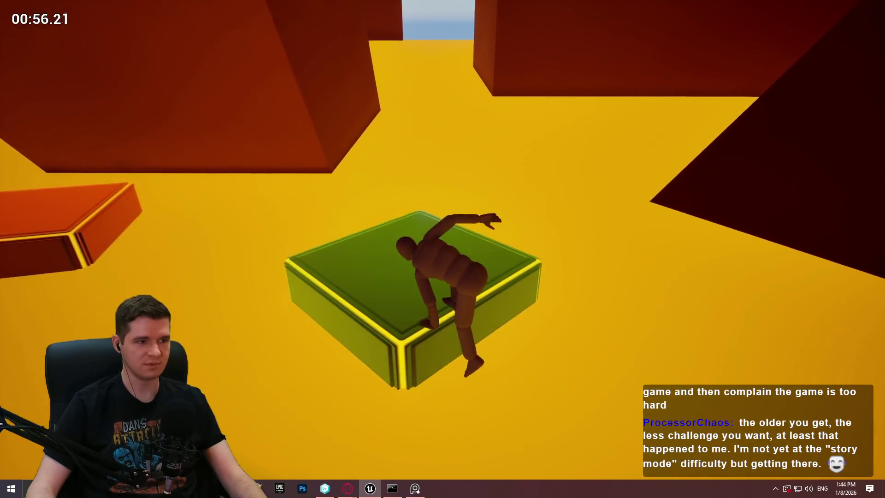
key(space)
key(w)
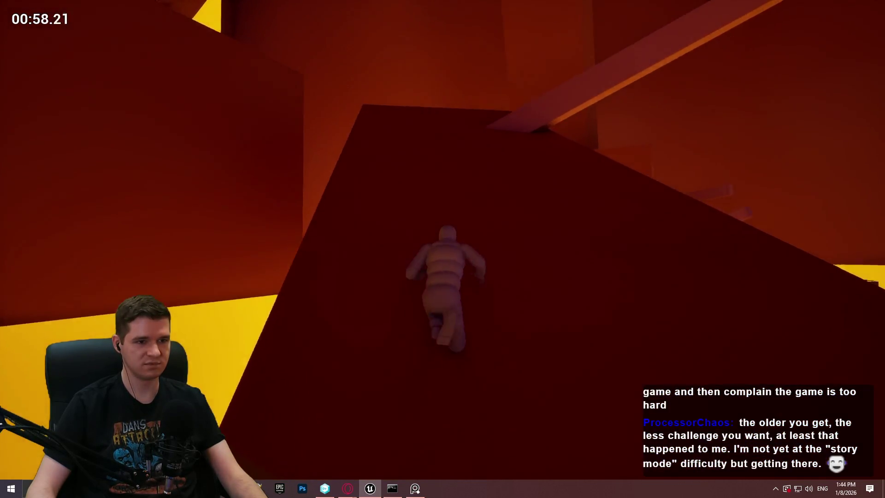
key(w)
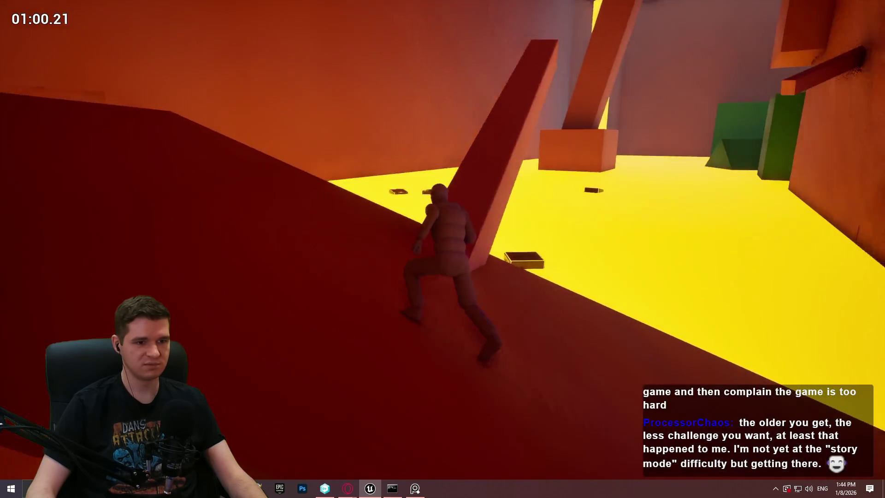
key(space)
key(space)
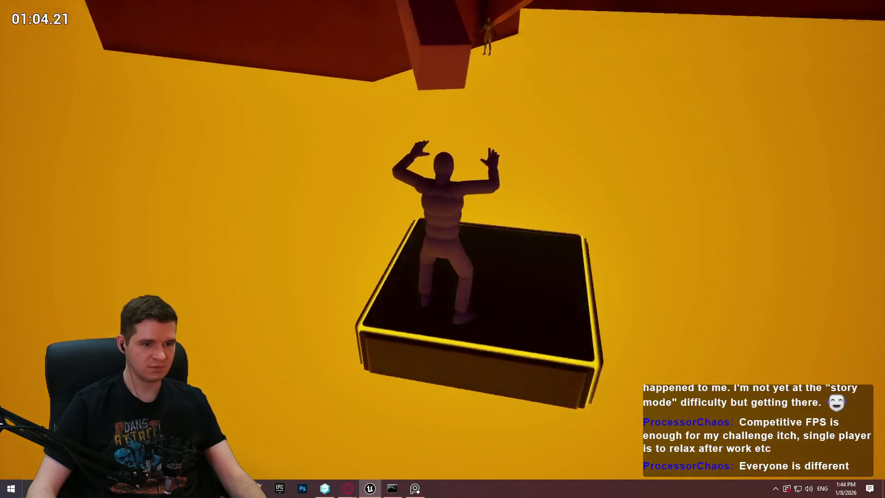
key(space)
key(Escape)
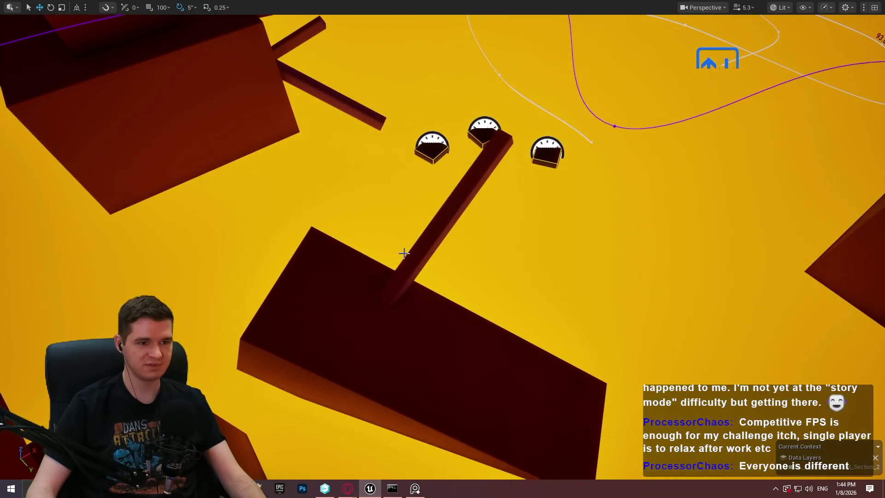
Play from the cube, run the red beam and leap into the corridor toward the slope
right_click(376, 299)
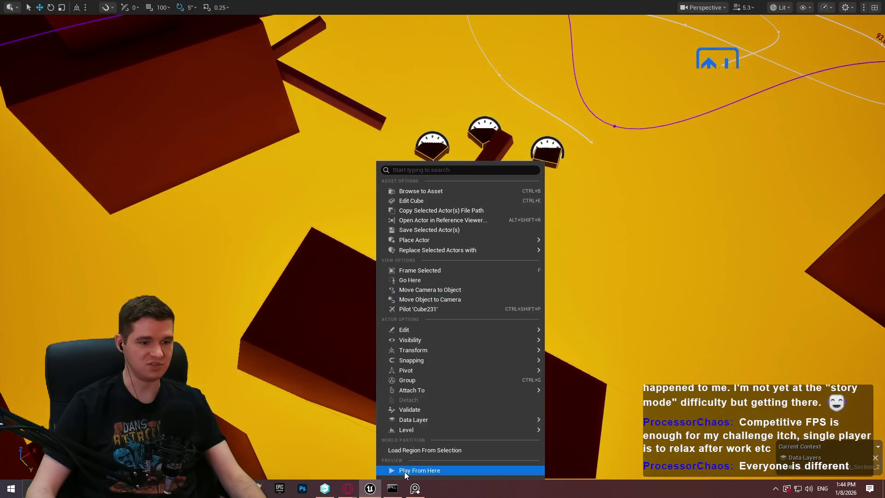
click(405, 470)
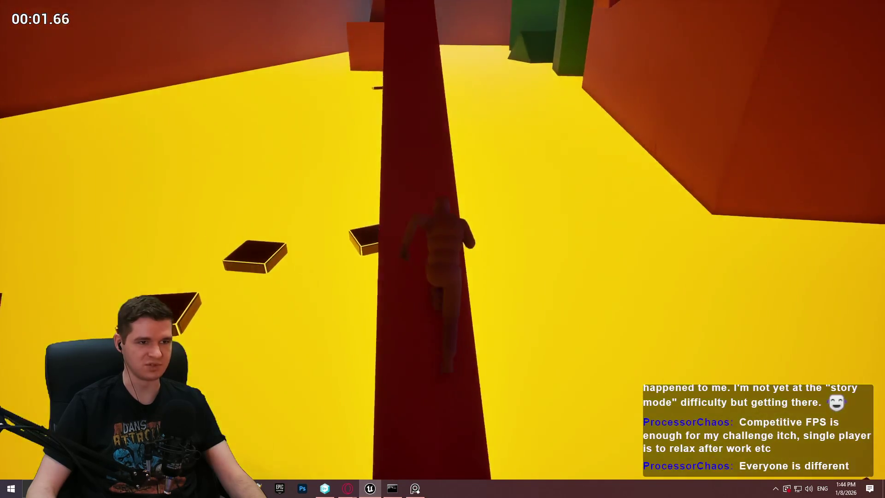
key(space)
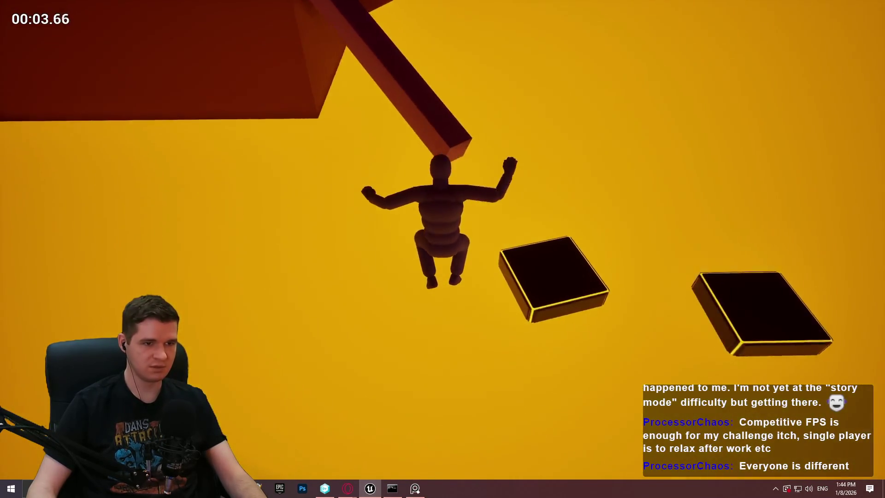
key(w)
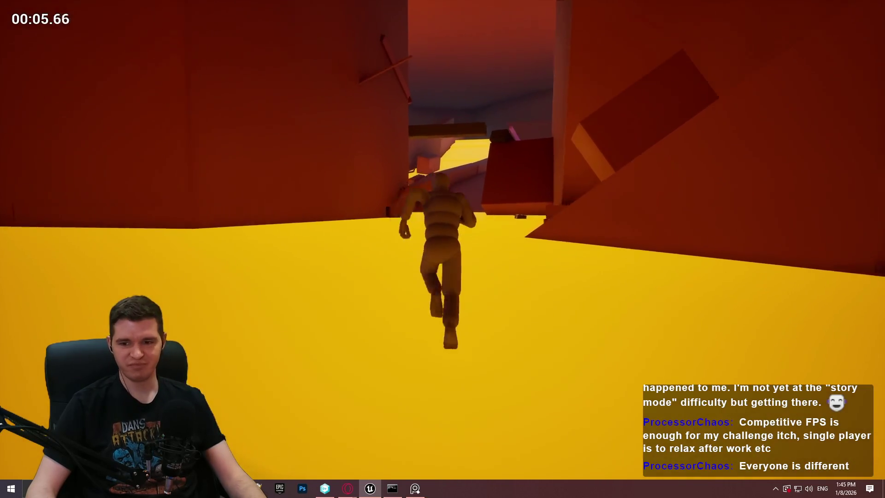
key(space)
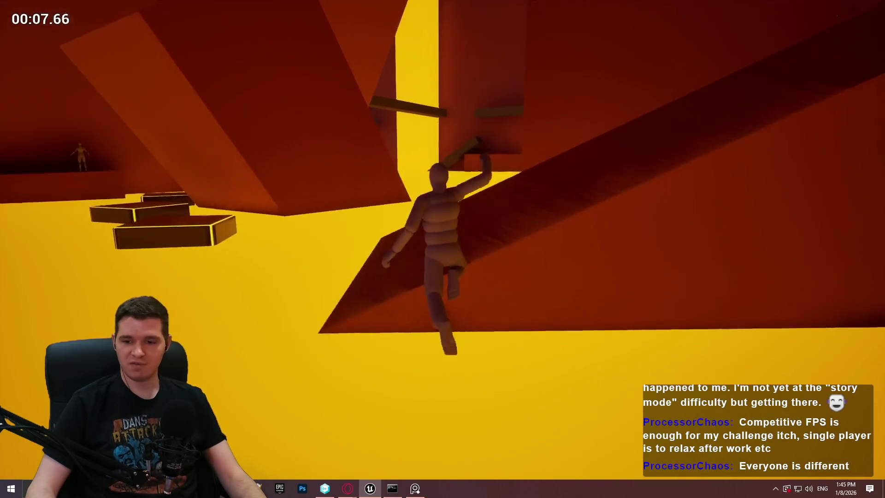
key(w)
key(w)
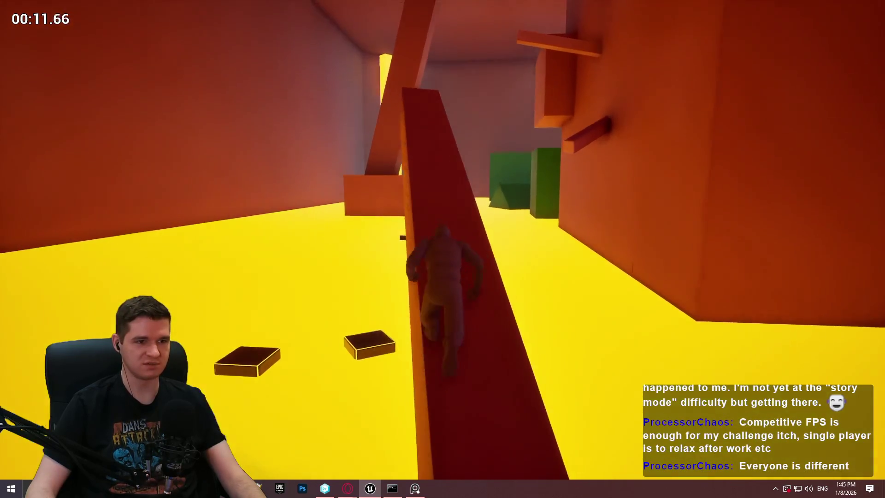
Leap from the red ramp, grab and run along the beam, drop down, and end the playtest
key(space)
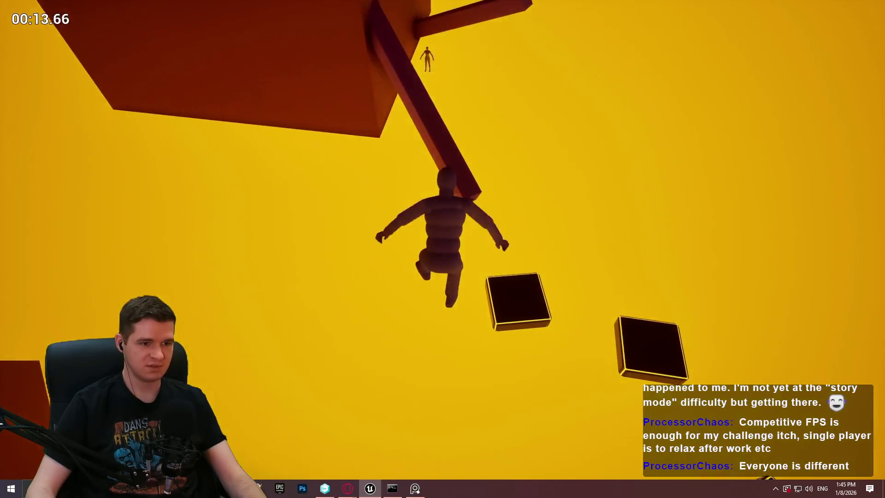
key(space)
key(w)
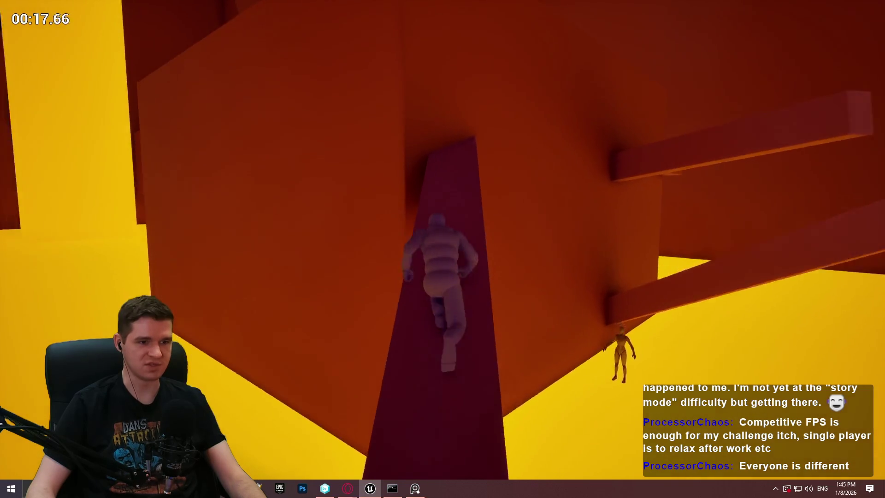
key(space)
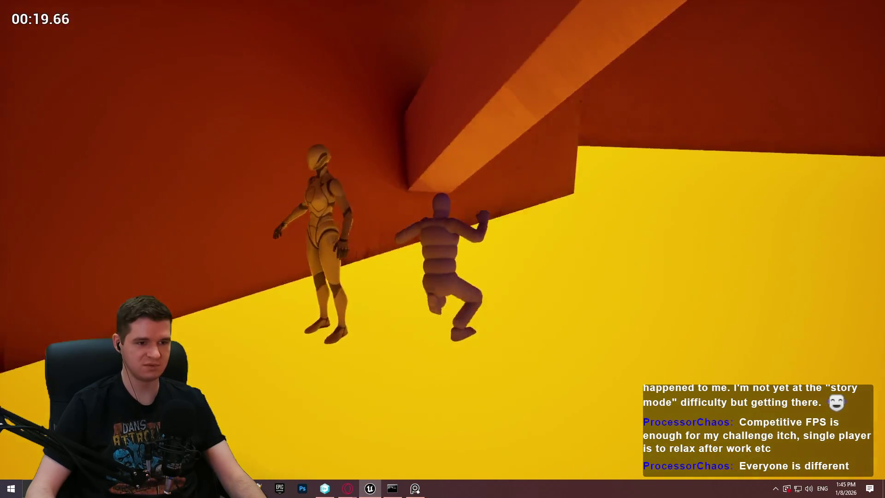
key(w)
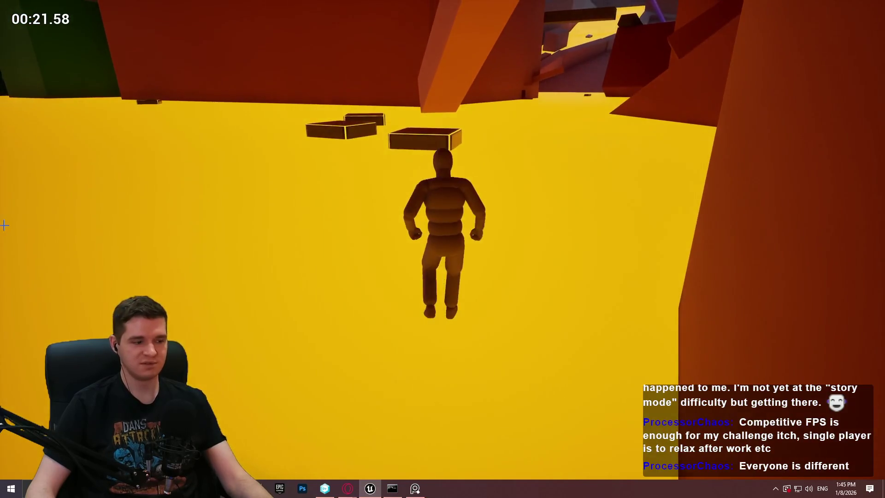
key(Escape)
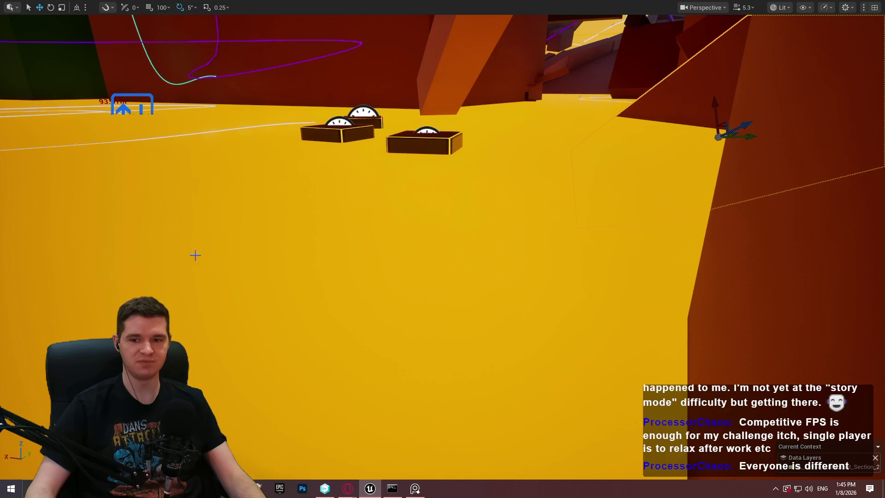
Fly the viewport camera through the cavern to inspect the climbing route
mouse_move(442, 249)
mouse_down()
mouse_move(497, 217)
mouse_move(479, 240)
mouse_move(449, 216)
mouse_up()
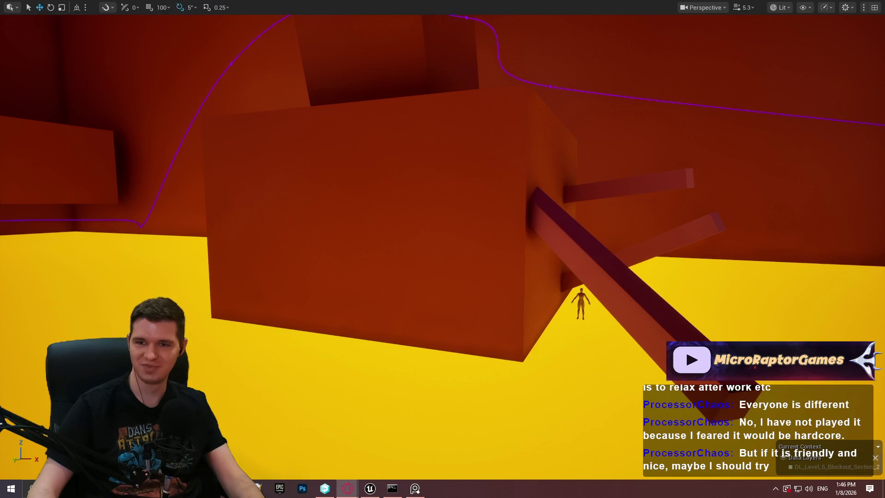
Switch to the Opera window showing the X post with the gameplay video
key(alt+Tab)
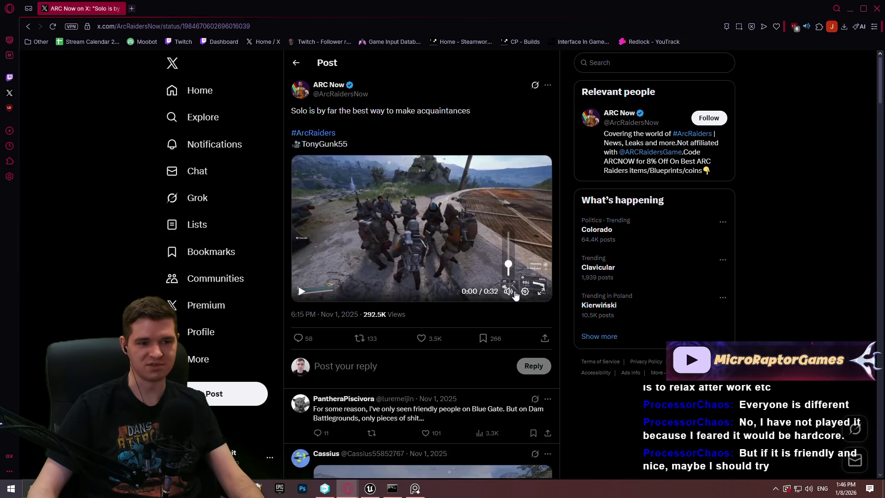
Watch the Arc Raiders clip full screen, pause it, then close the X browser window
key(f)
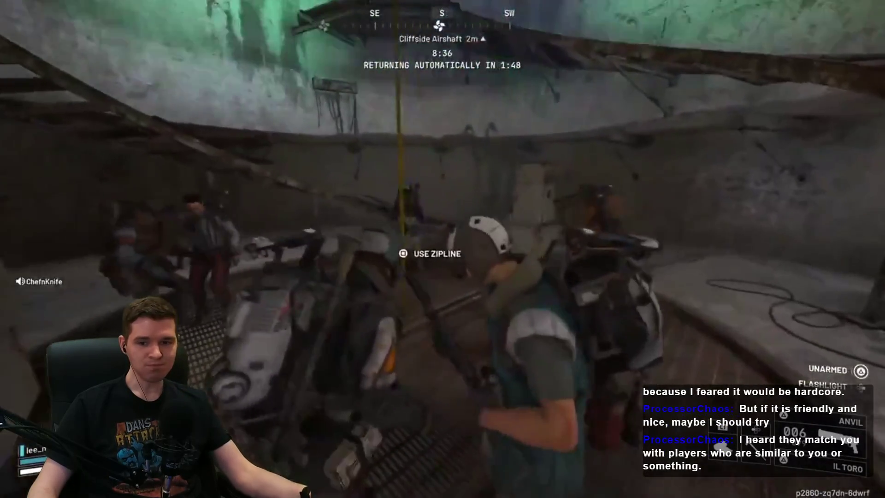
click(615, 240)
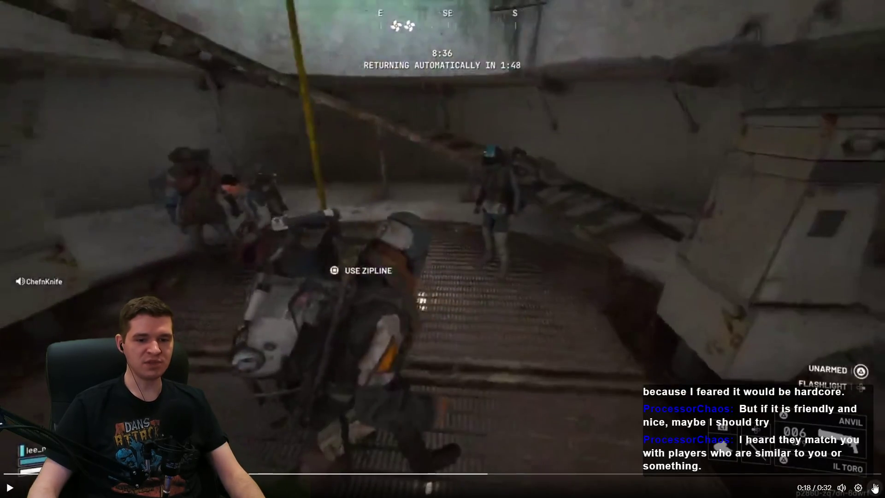
click(874, 488)
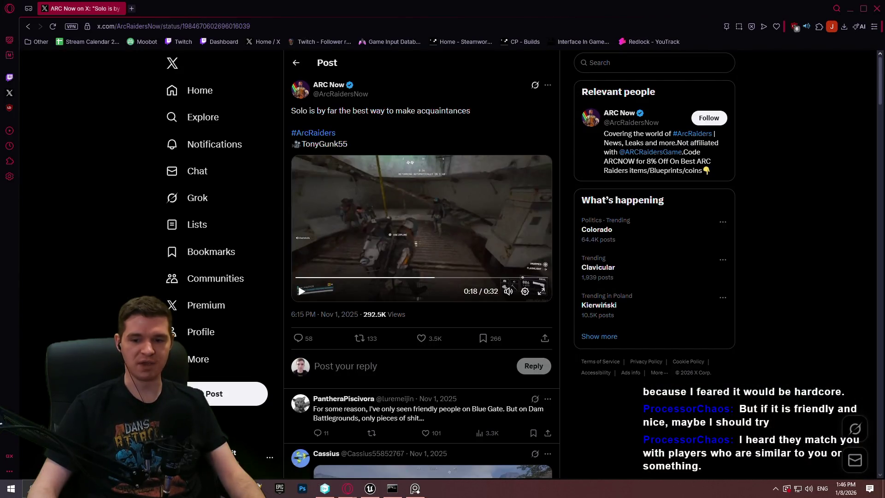
click(877, 8)
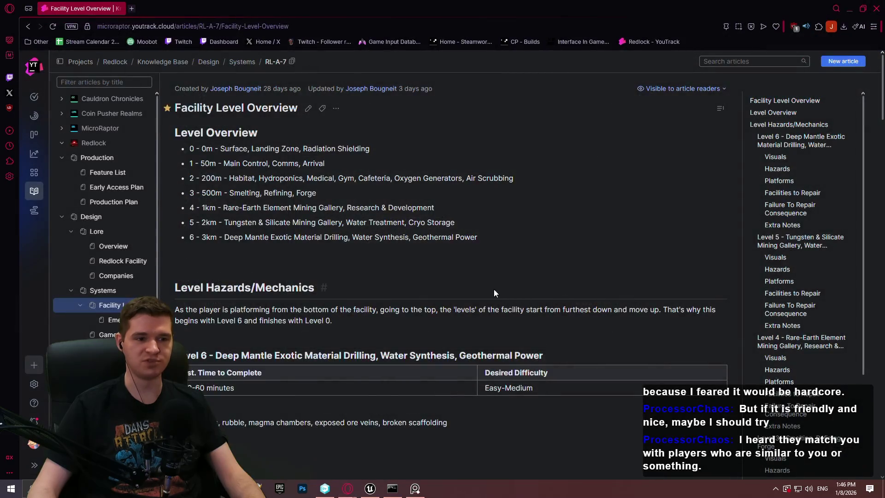
Return to the Unreal Engine 5 editor from the Windows taskbar
click(372, 489)
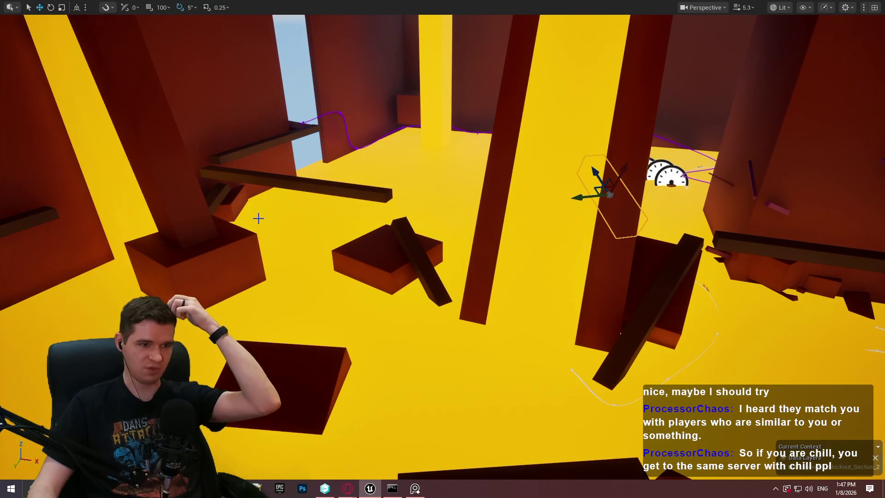
Fly out beneath the cave structure with camera speed raised to 11.4
mouse_move(191, 184)
mouse_down()
mouse_move(26, 183)
mouse_move(18, 171)
mouse_move(334, 176)
mouse_up()
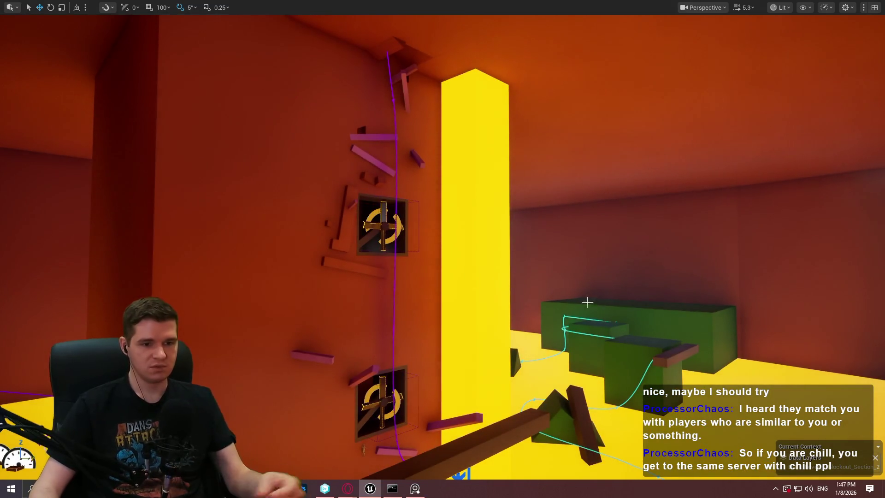
mouse_move(602, 377)
mouse_down()
mouse_move(580, 426)
mouse_move(572, 424)
mouse_move(622, 415)
mouse_move(488, 413)
mouse_move(447, 387)
mouse_move(374, 370)
mouse_up()
scroll(443, 249, up, 3)
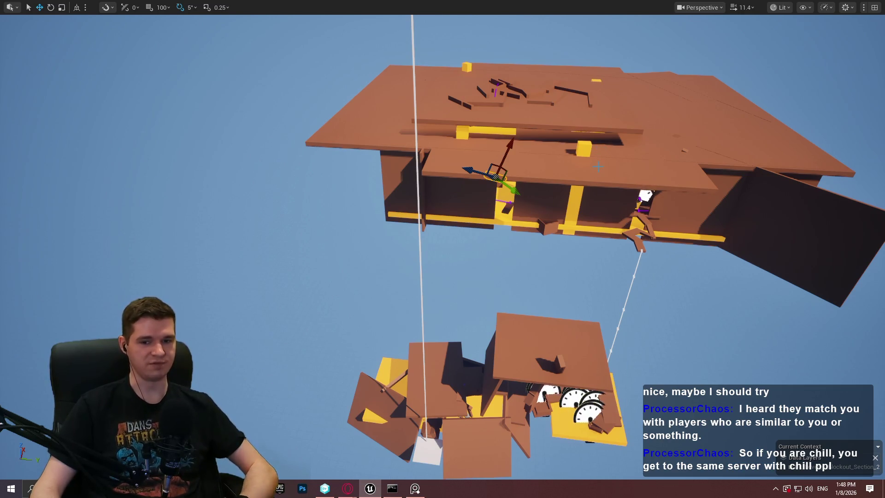
mouse_move(550, 217)
mouse_down()
mouse_move(551, 195)
mouse_move(487, 159)
mouse_move(482, 124)
mouse_move(470, 138)
mouse_move(477, 134)
mouse_up()
key(f)
drag(583, 276, 584, 276)
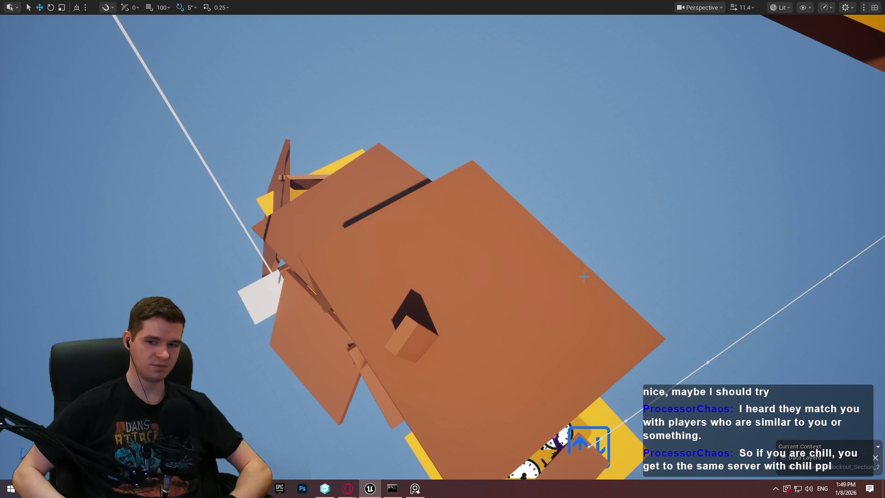
drag(584, 276, 584, 276)
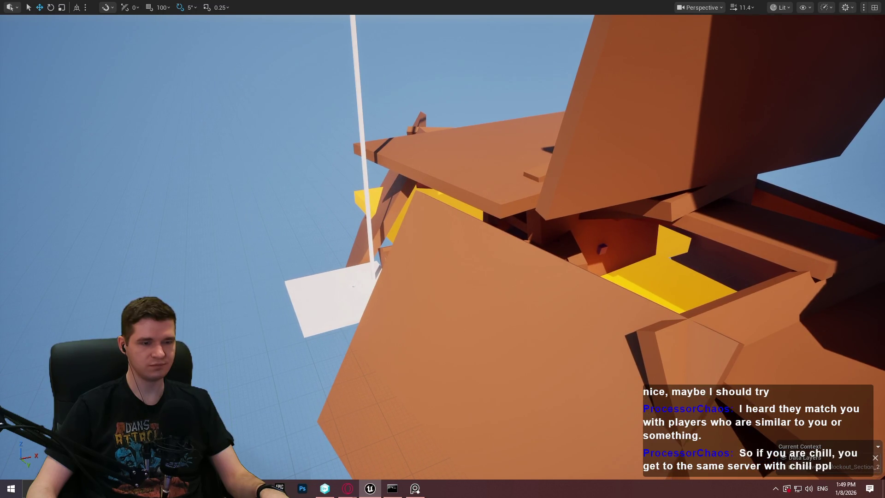
drag(584, 276, 584, 276)
Write the note on tungsten walkways in the bottom area and the emergency-power mining lift
text(Add)
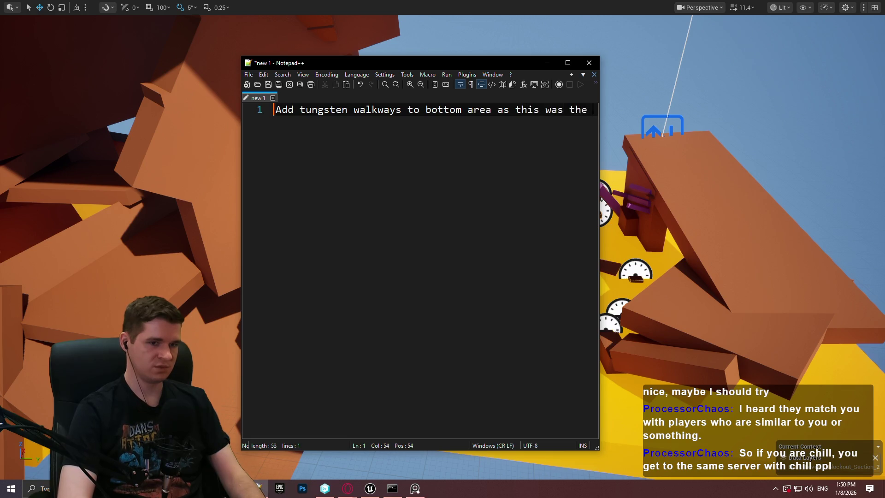
text(most r)
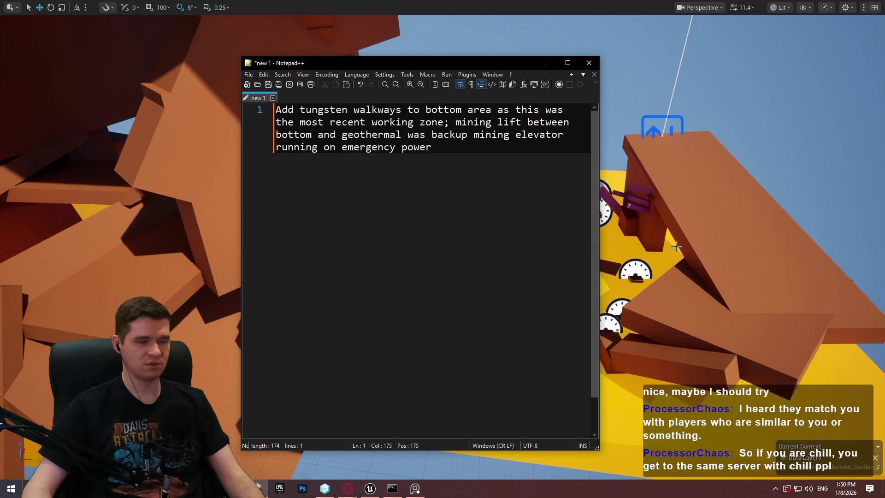
right_click(776, 238)
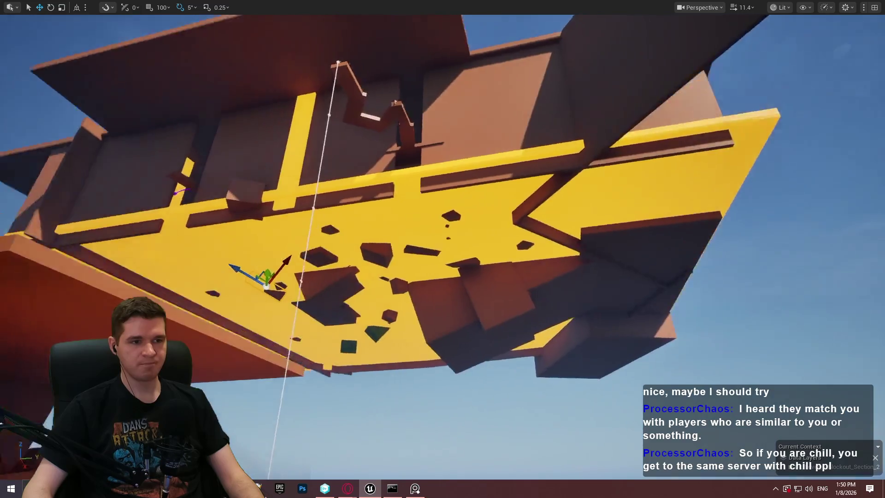
Fly through the yellow-pillar room out to open sky, facing the platform's underside
key(q)
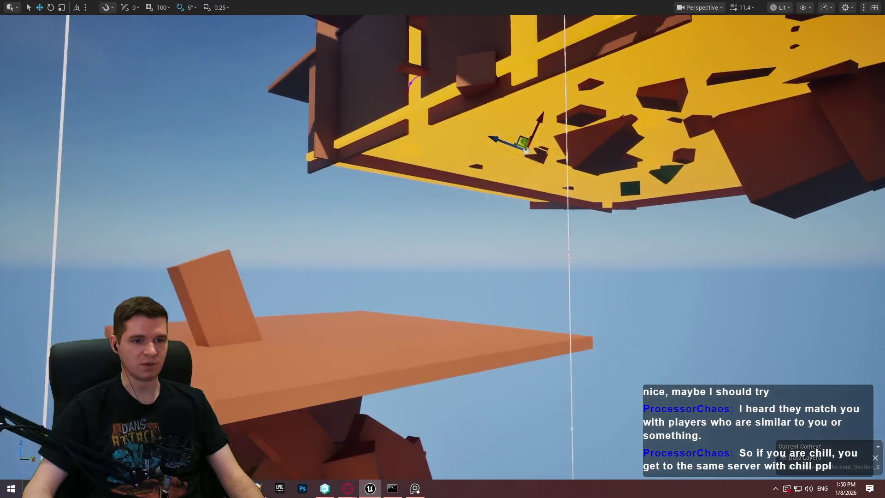
key(e)
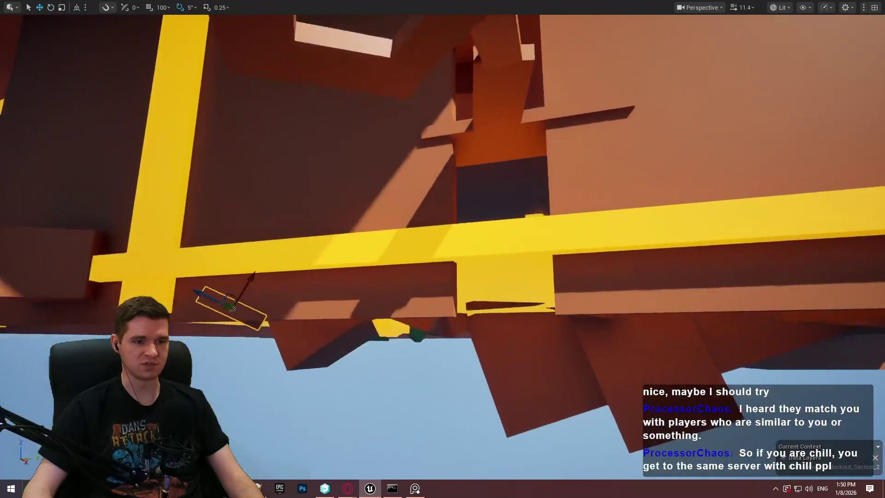
key(w)
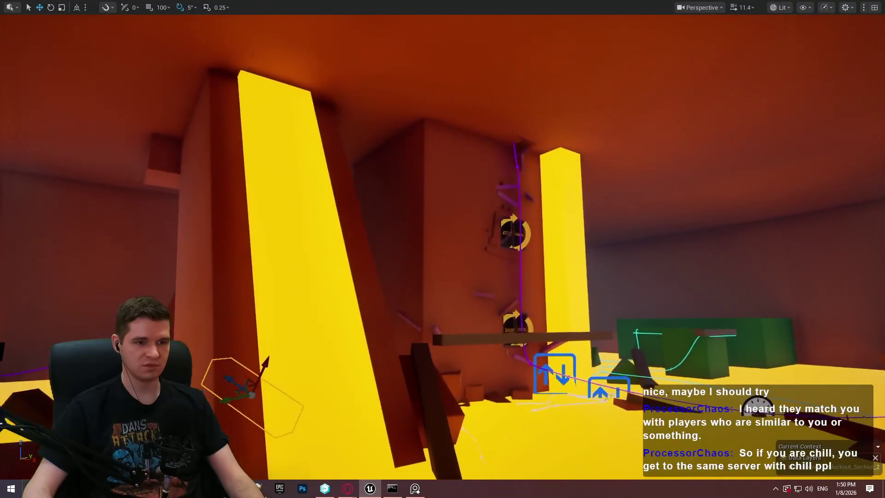
key(w)
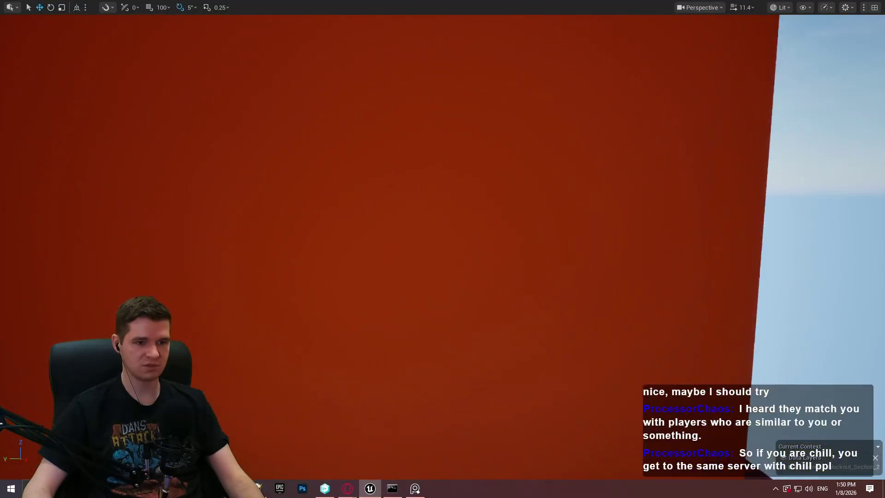
key(w)
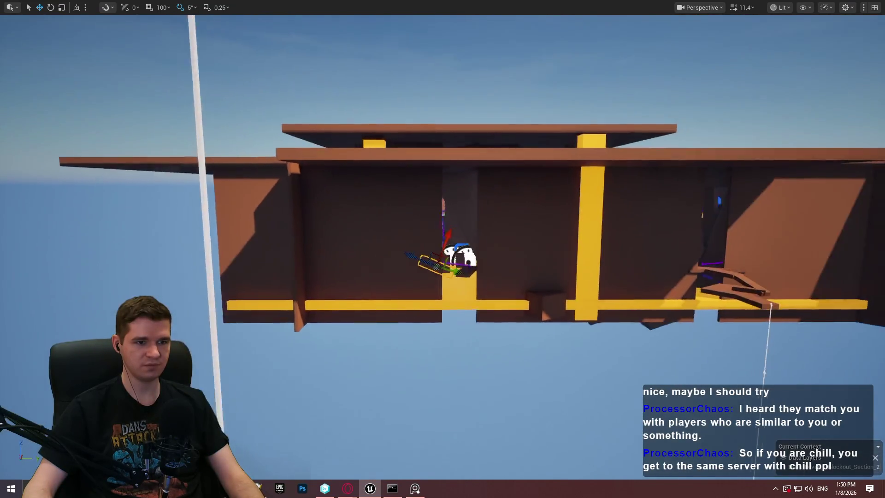
key(w)
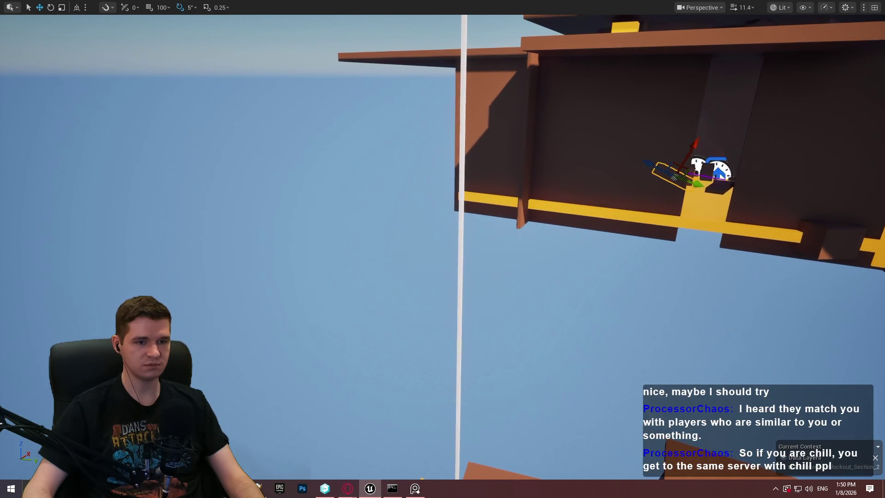
Approach the floating grey block, then back out to view the whole structure
key(w)
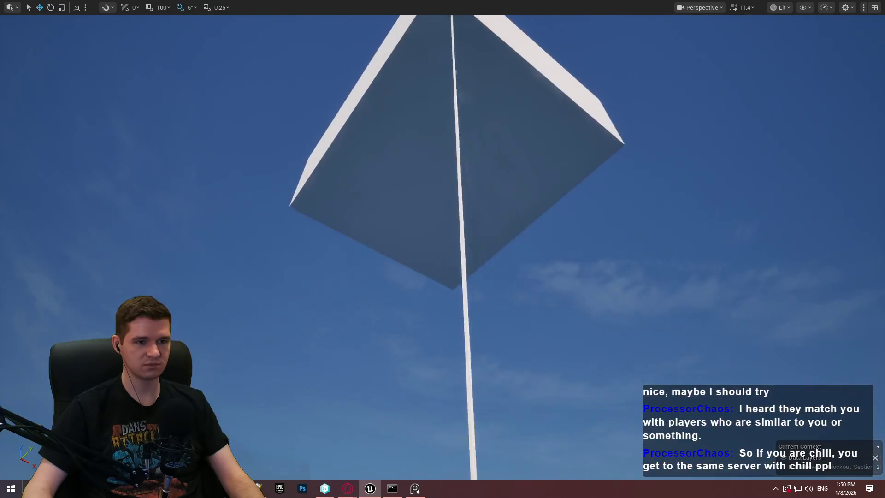
key(w)
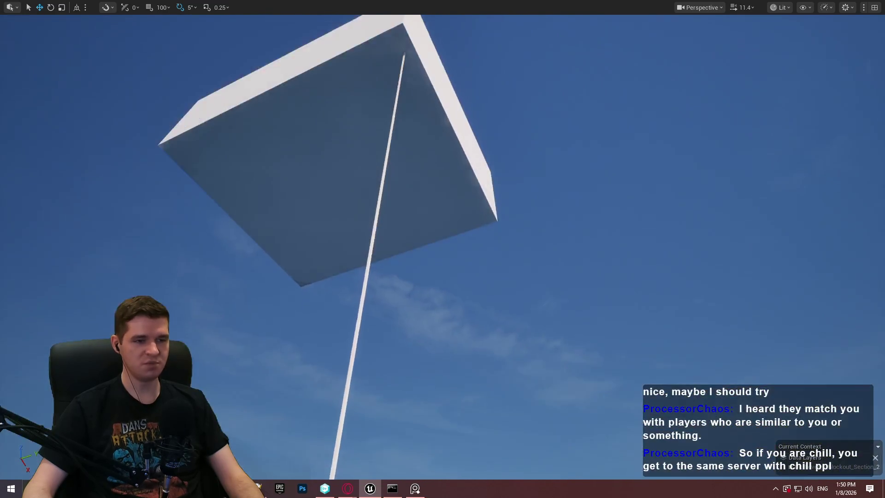
key(w)
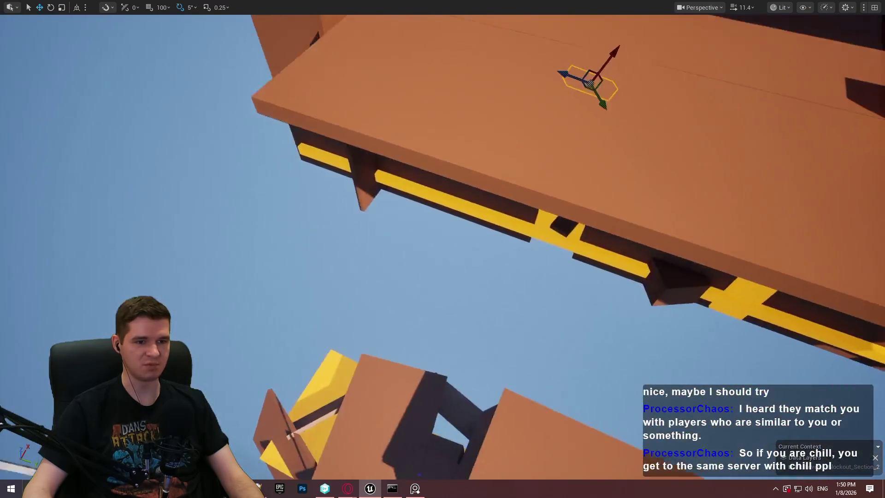
key(w)
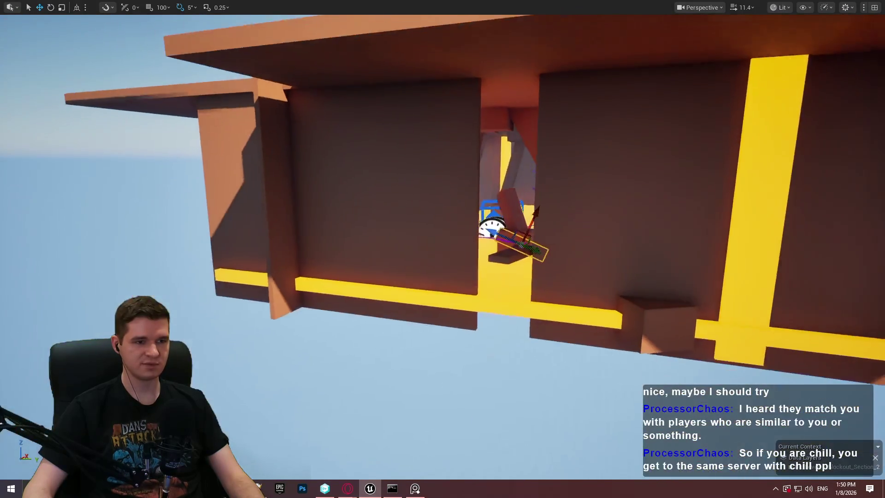
key(w)
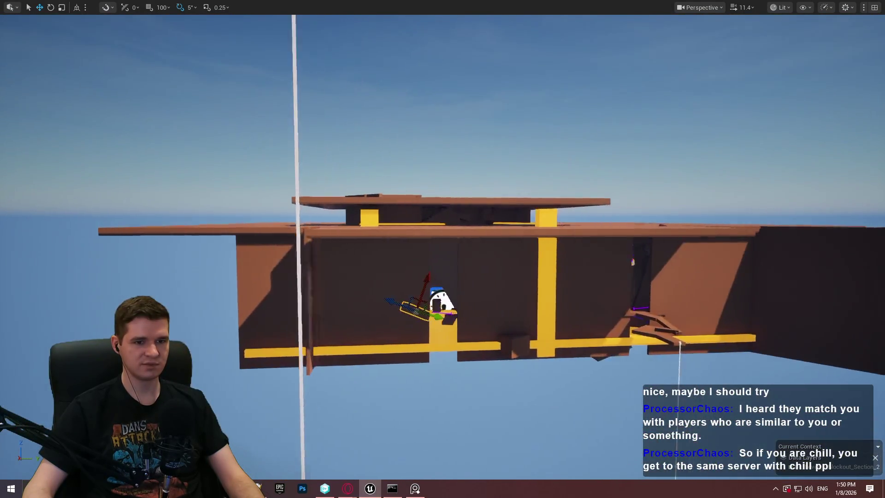
Recentre the structure and descend toward the broken platforms below
key(a)
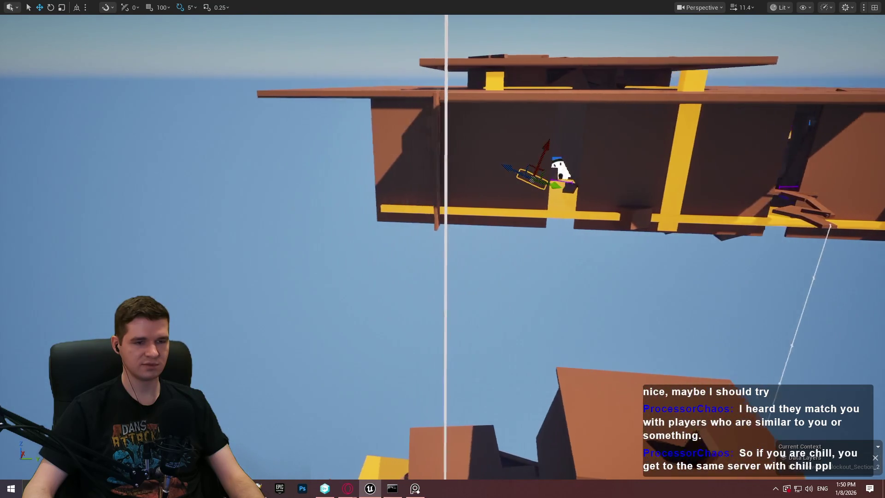
key(d)
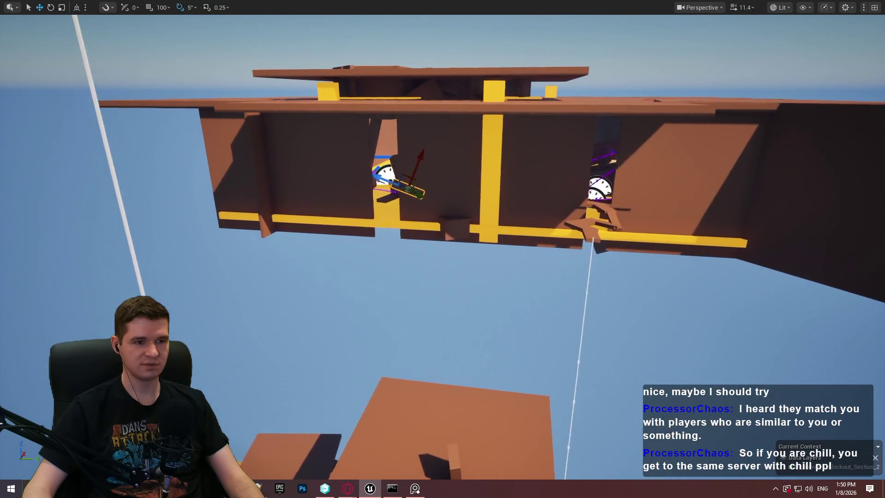
key(q)
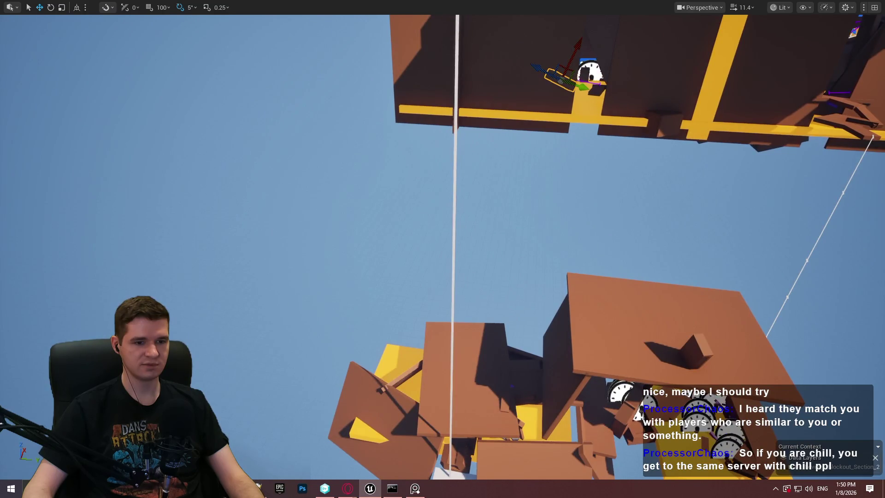
key(q)
key(a)
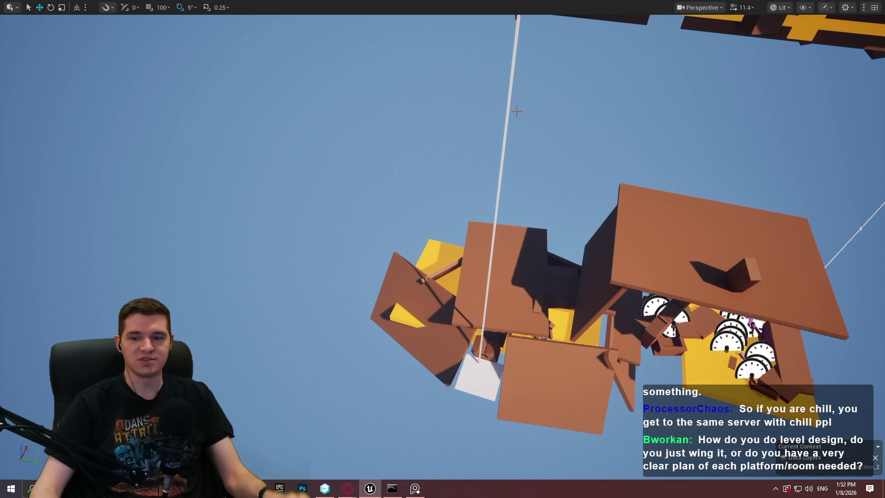
key(f)
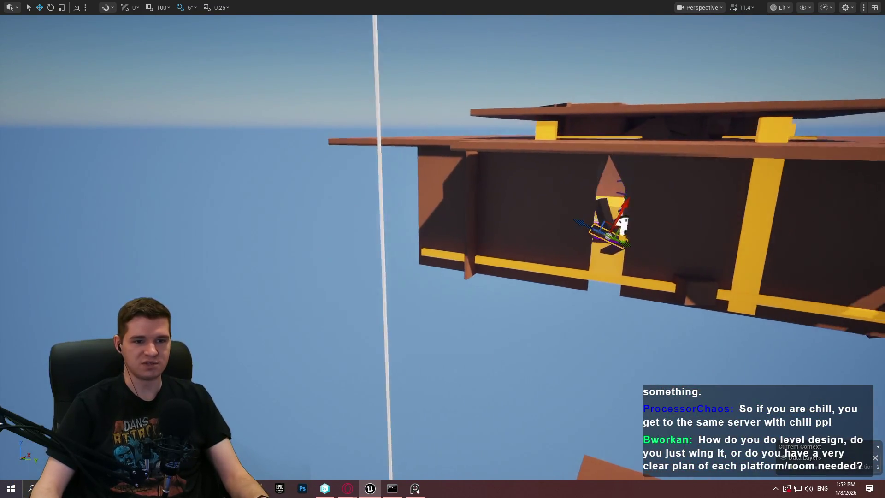
scroll(545, 111, up, 10)
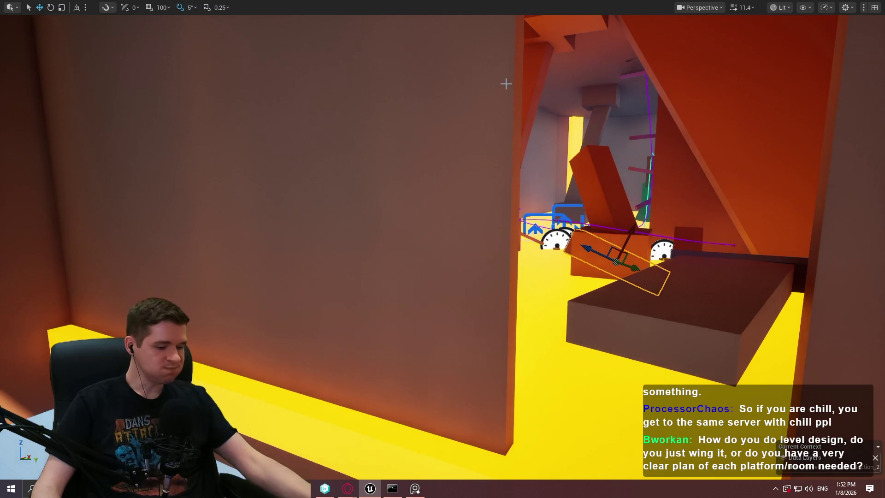
mouse_move(506, 83)
mouse_down()
mouse_move(505, 106)
mouse_move(505, 37)
mouse_move(506, 51)
mouse_move(413, 115)
mouse_up()
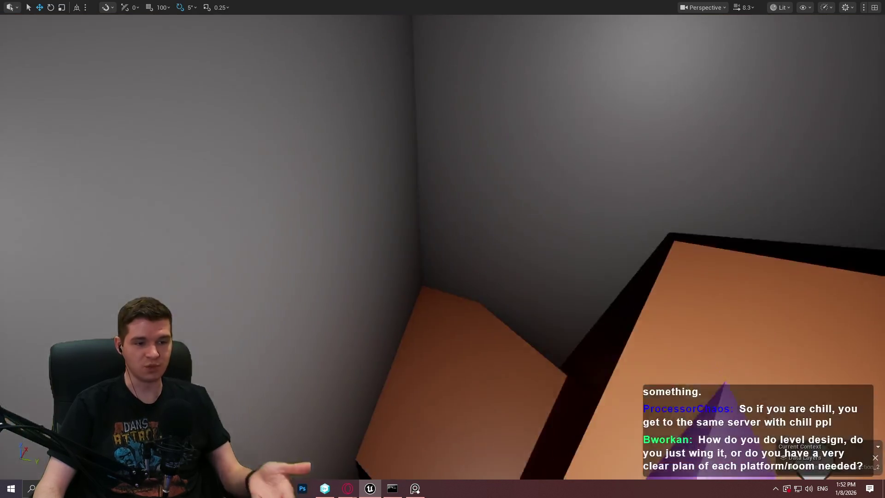
drag(412, 115, 373, 154)
scroll(405, 123, down, 2)
drag(609, 164, 609, 164)
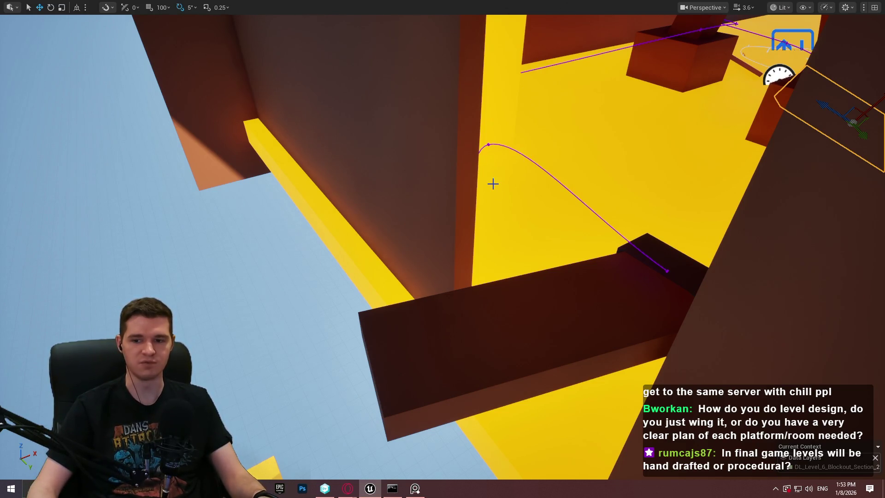
scroll(523, 191, down, 2)
drag(523, 191, 523, 191)
drag(310, 346, 310, 345)
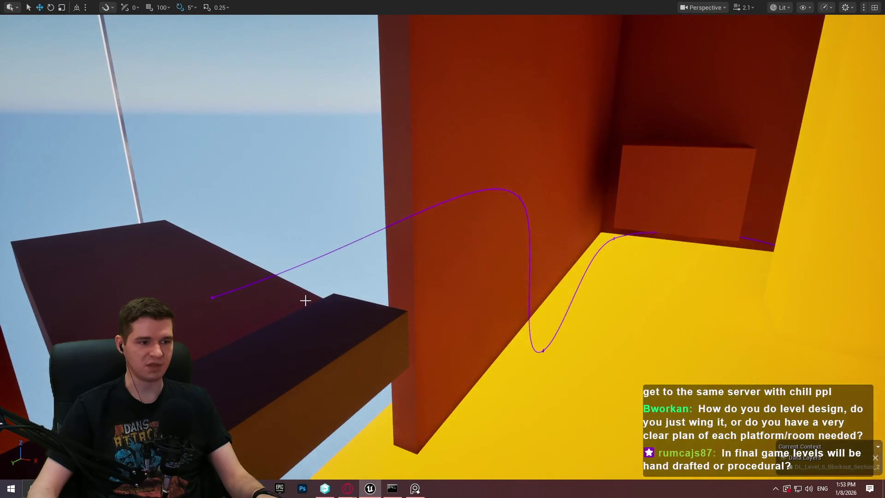
mouse_move(266, 290)
mouse_down()
mouse_move(510, 168)
mouse_move(769, 85)
mouse_up()
drag(372, 222, 372, 221)
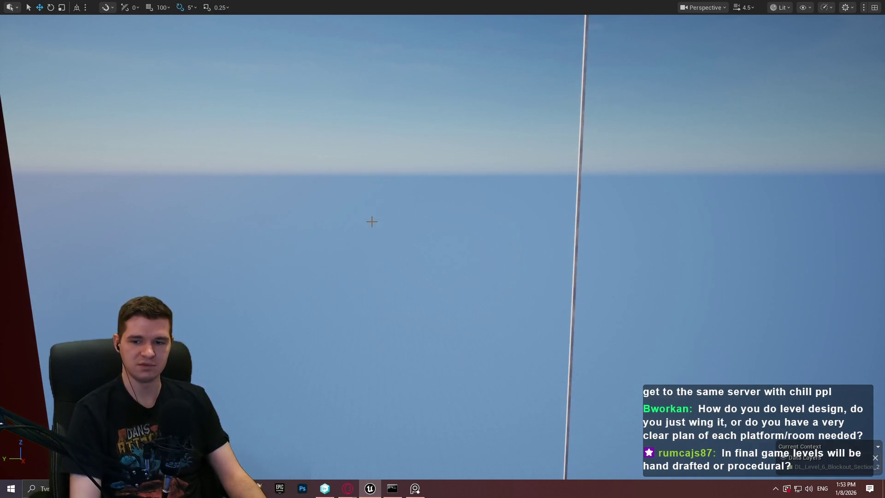
drag(372, 221, 372, 221)
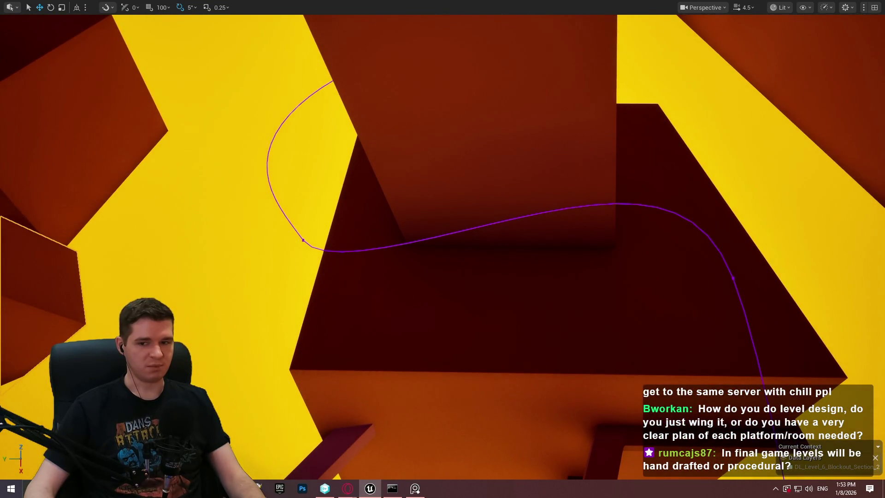
drag(372, 222, 372, 221)
drag(376, 120, 376, 119)
drag(415, 172, 415, 172)
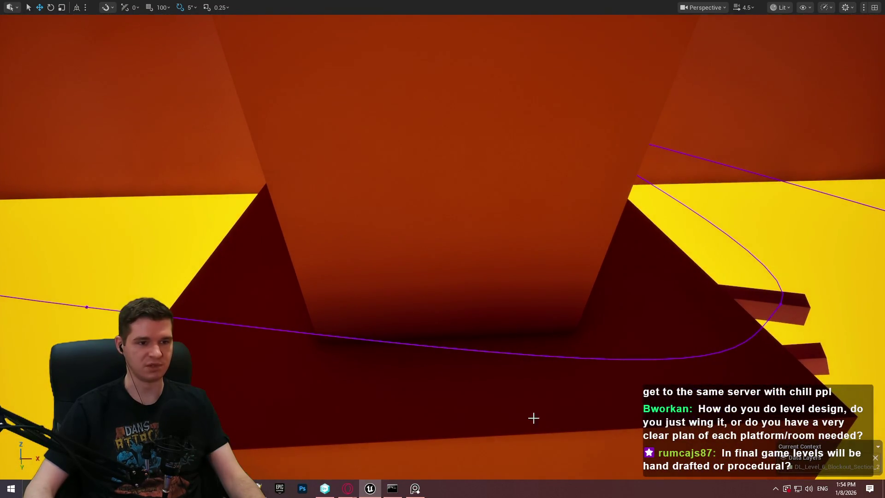
drag(242, 207, 242, 208)
scroll(242, 208, down, 1)
drag(645, 174, 646, 174)
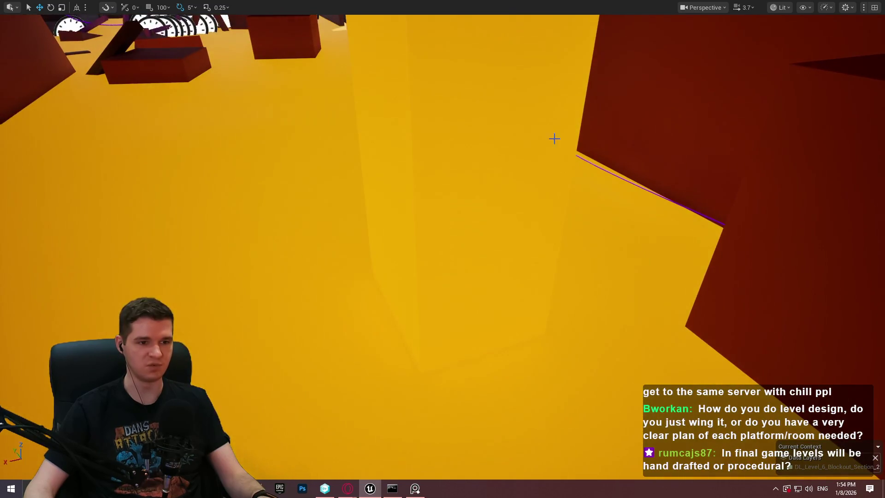
drag(404, 265, 333, 289)
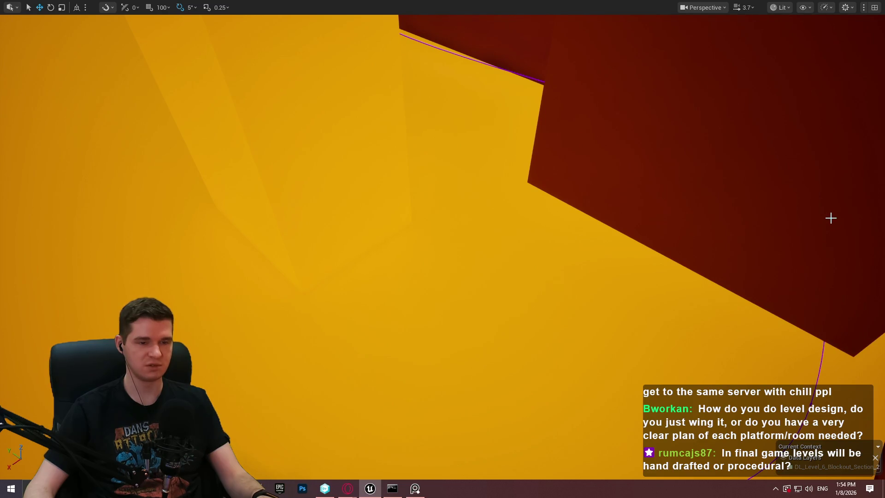
drag(310, 289, 310, 289)
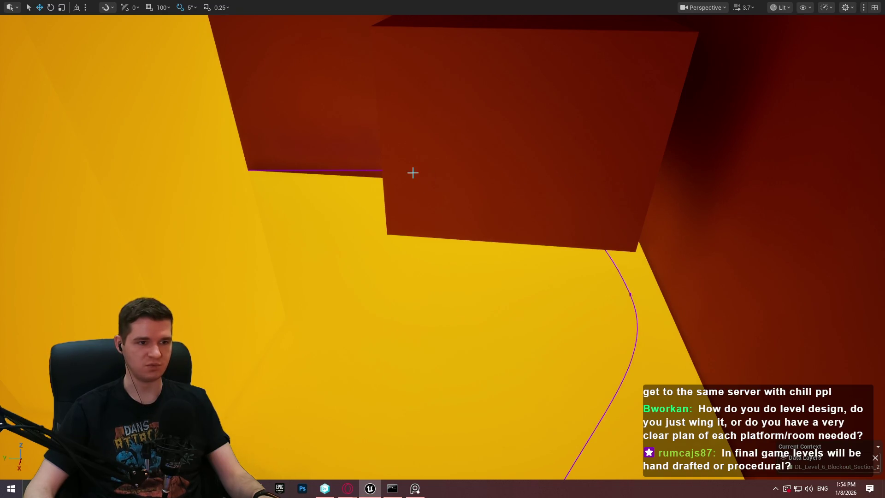
drag(458, 178, 458, 178)
drag(787, 321, 746, 274)
key(w)
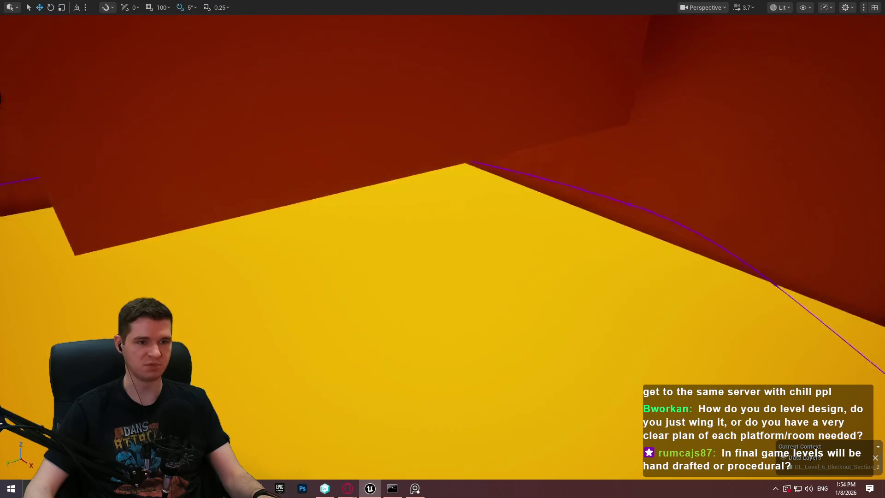
key(w)
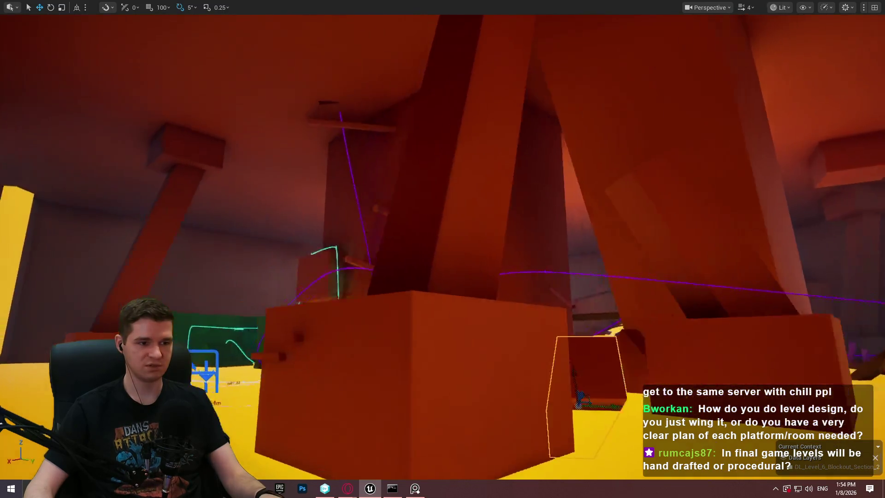
Fly up close to the red wall and yellow floor
scroll(552, 205, up, 2)
key(w)
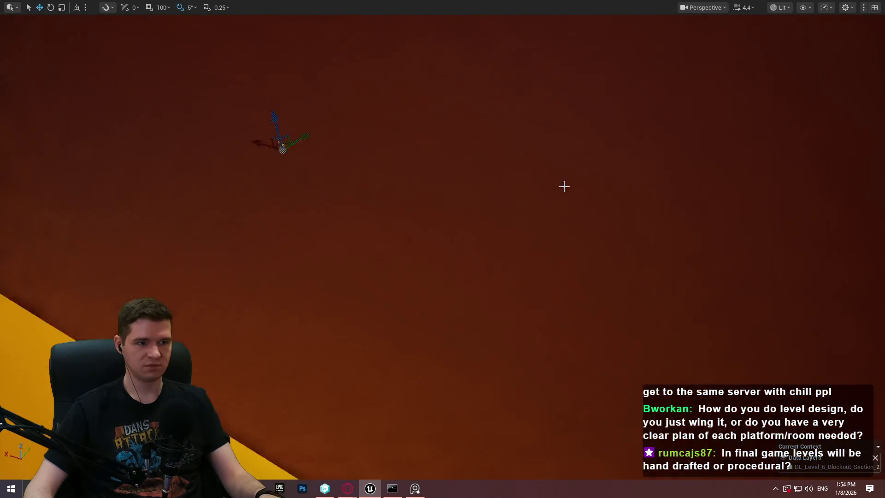
key(w)
key(s)
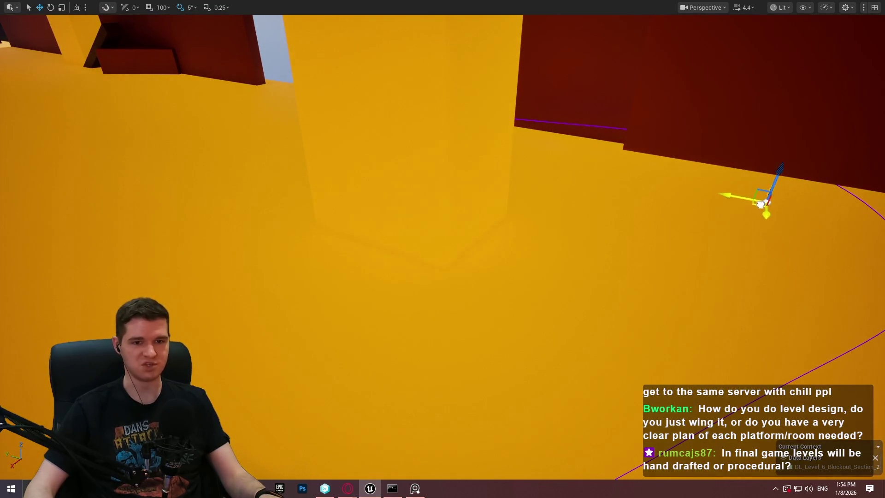
key(s)
key(s)
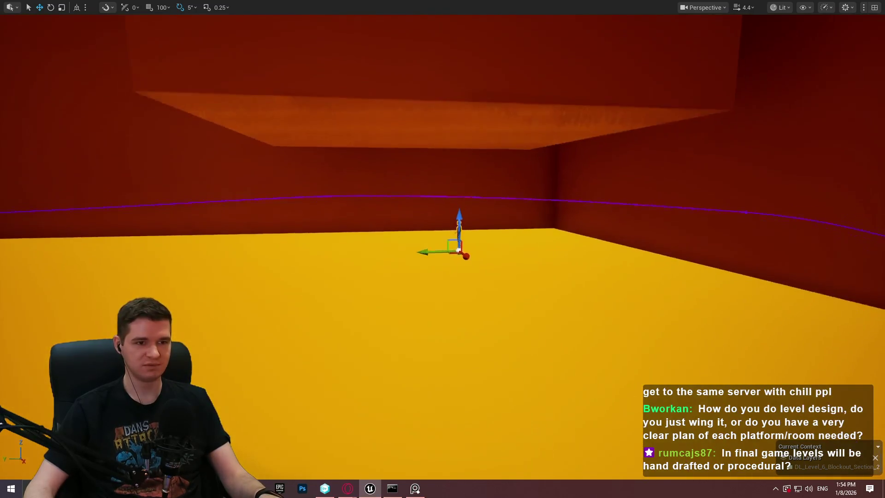
Select the overhanging ceiling block and lower it along the Z axis
click(661, 98)
key(s)
drag(493, 96, 505, 178)
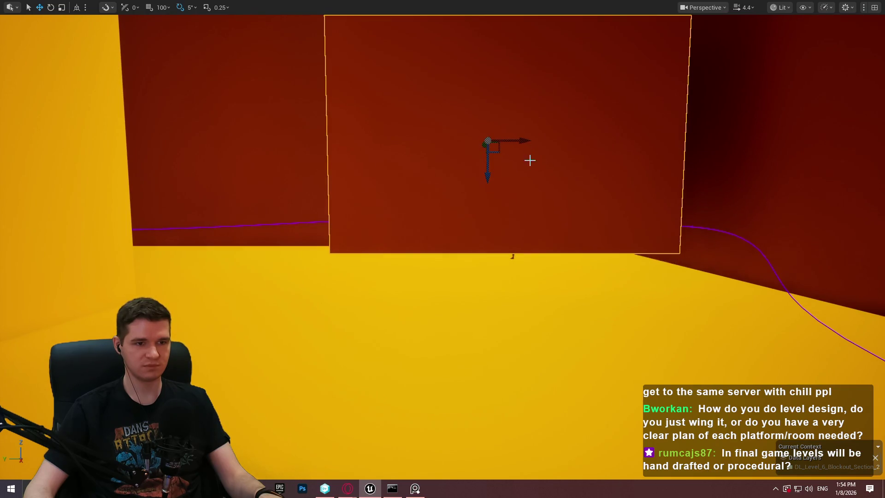
key(s)
key(e)
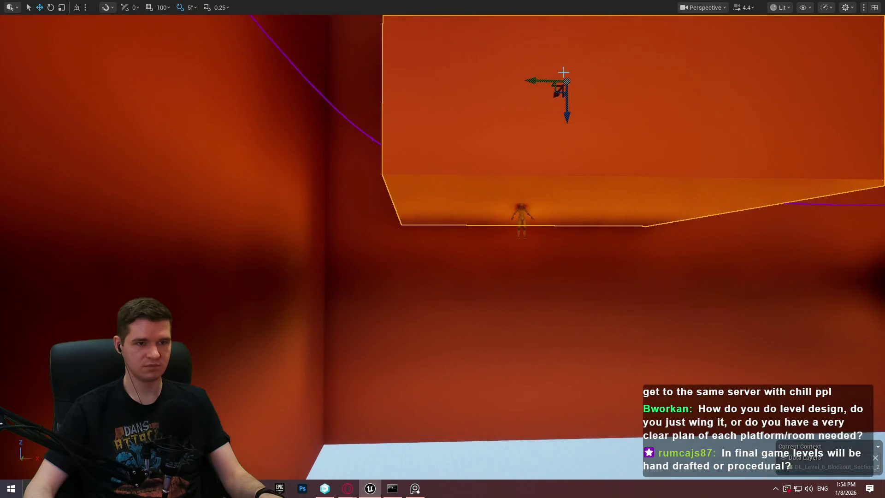
Slide the ceiling block left along X, check its height, and select the character
drag(564, 75, 346, 79)
key(a)
key(d)
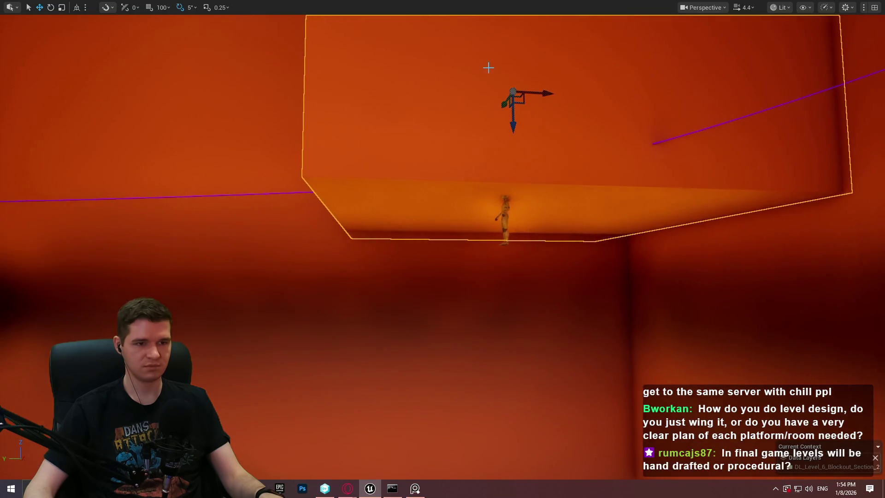
key(a)
key(s)
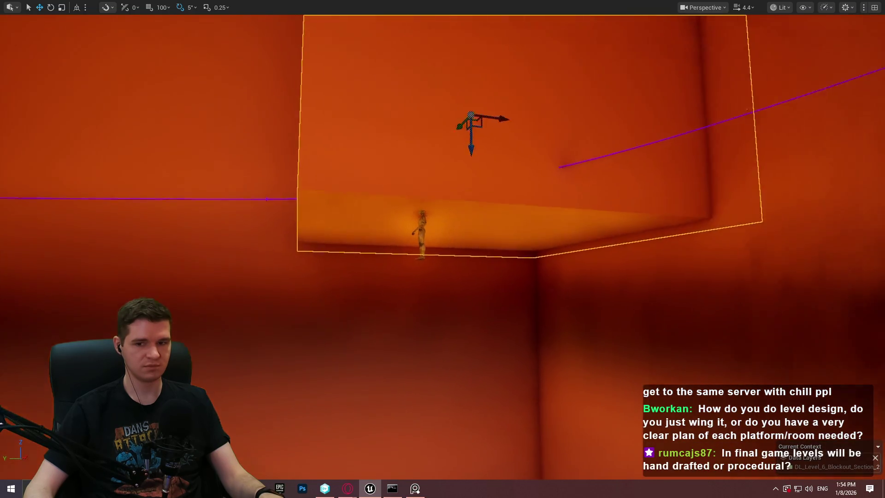
key(s)
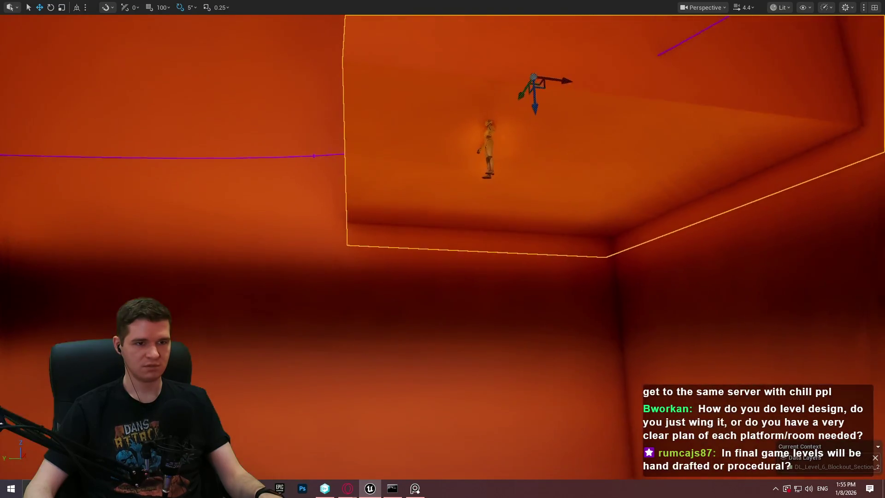
key(e)
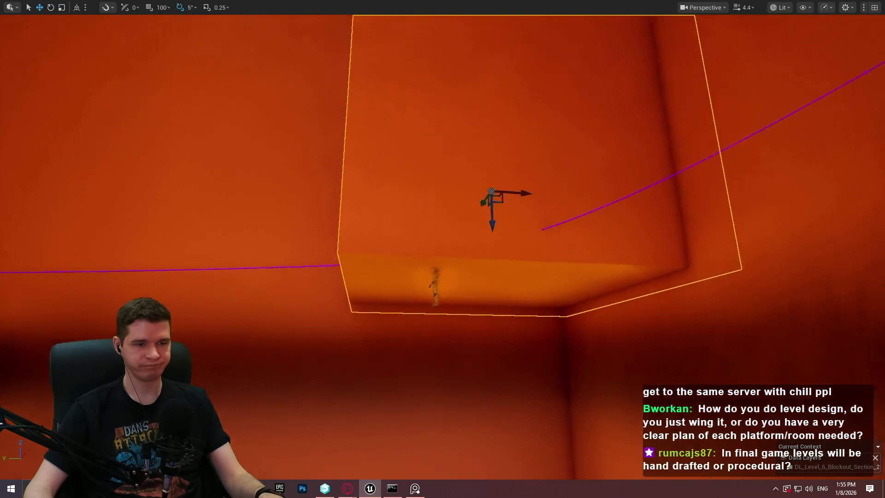
key(q)
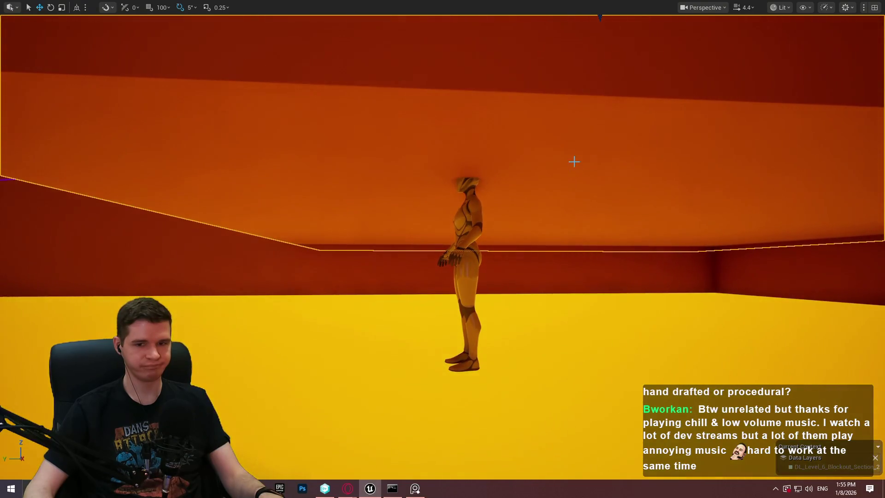
key(e)
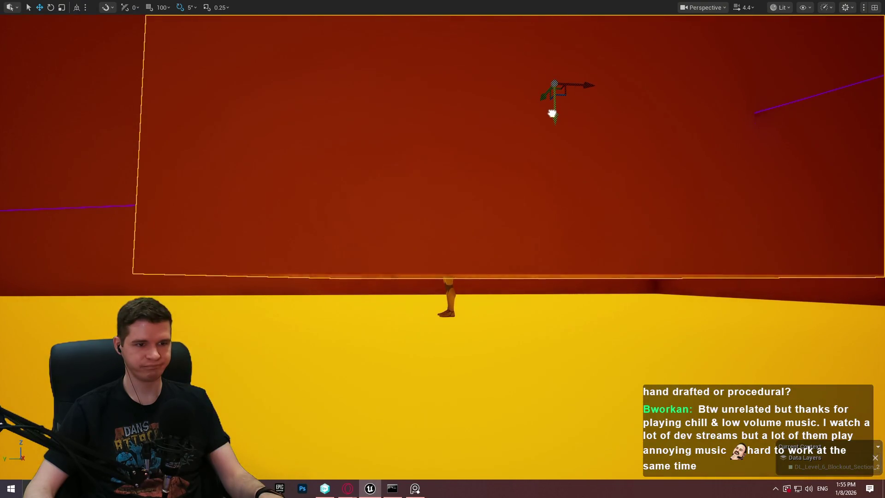
click(448, 290)
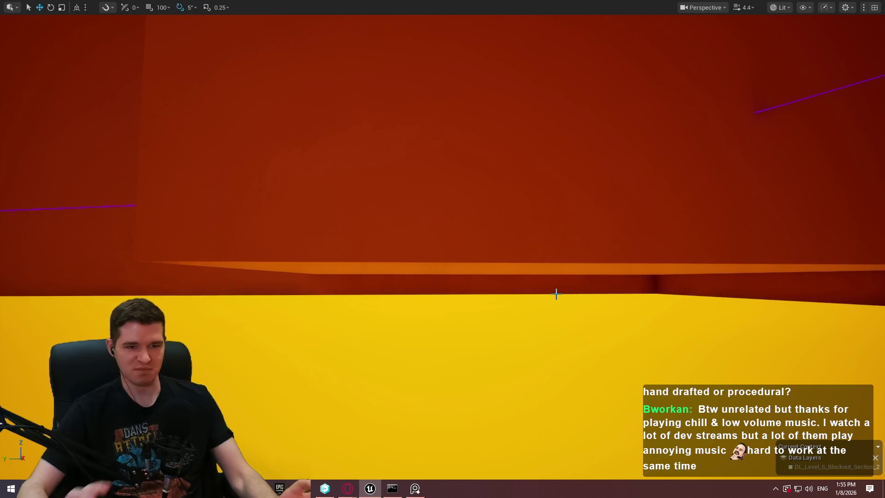
drag(693, 282, 693, 282)
scroll(693, 282, down, 2)
drag(629, 243, 630, 243)
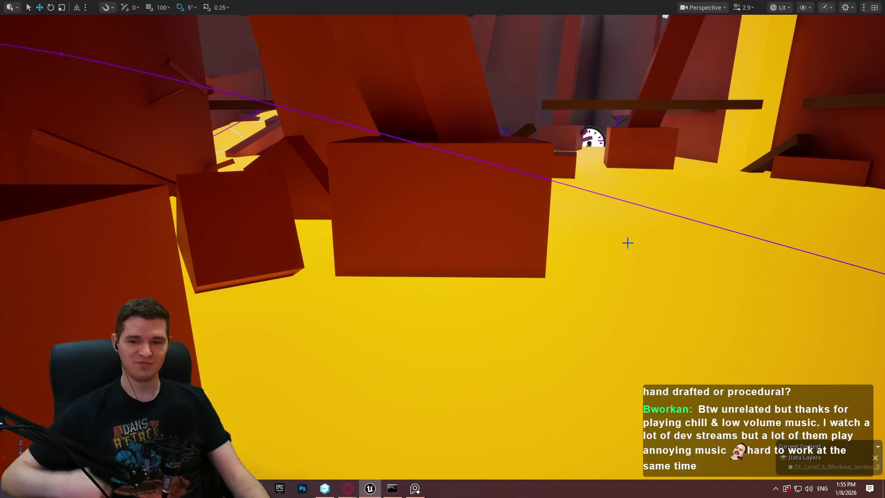
drag(657, 188, 666, 209)
scroll(657, 188, up, 2)
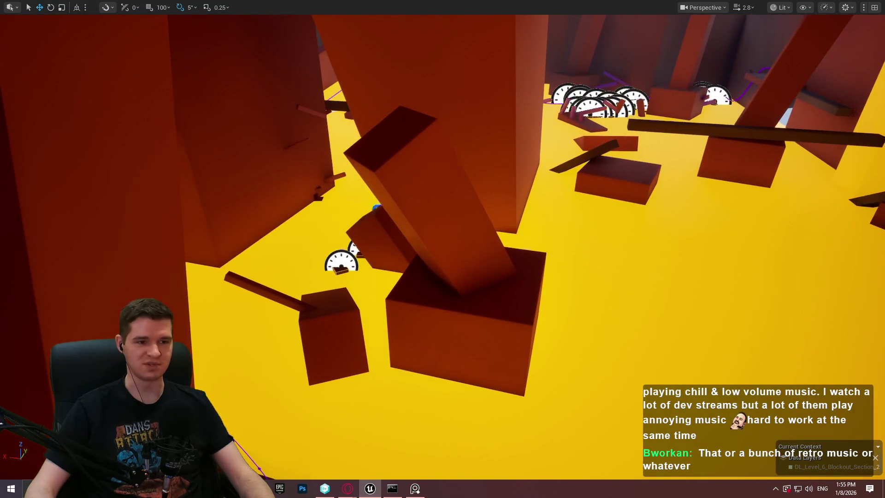
Deselect the slanted beam and select the wall box to adjust
click(455, 240)
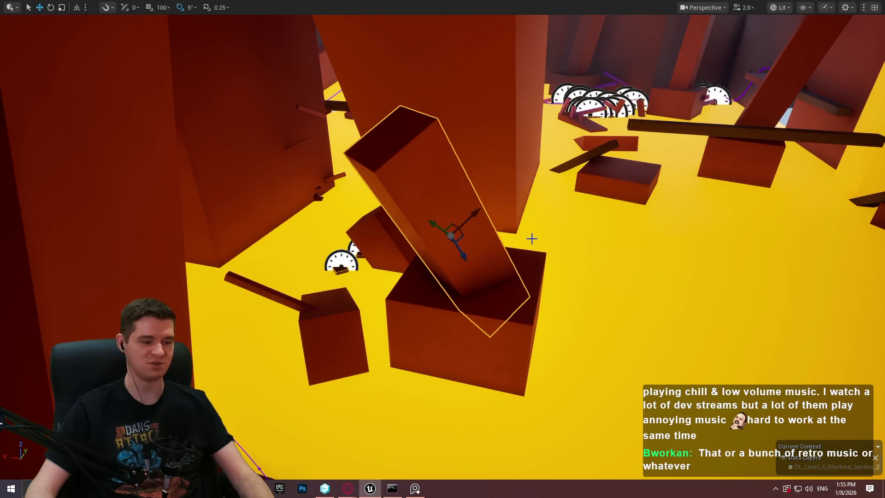
key(ctrl+z)
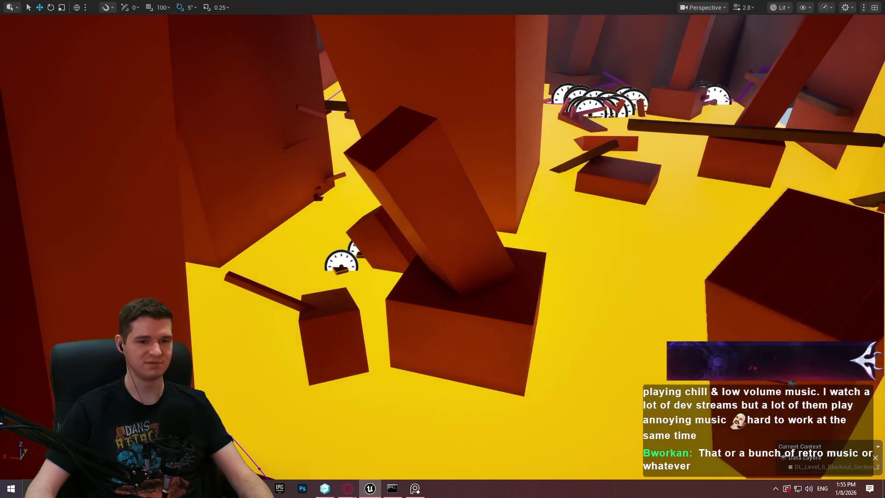
drag(491, 223, 490, 223)
click(531, 249)
drag(531, 249, 531, 249)
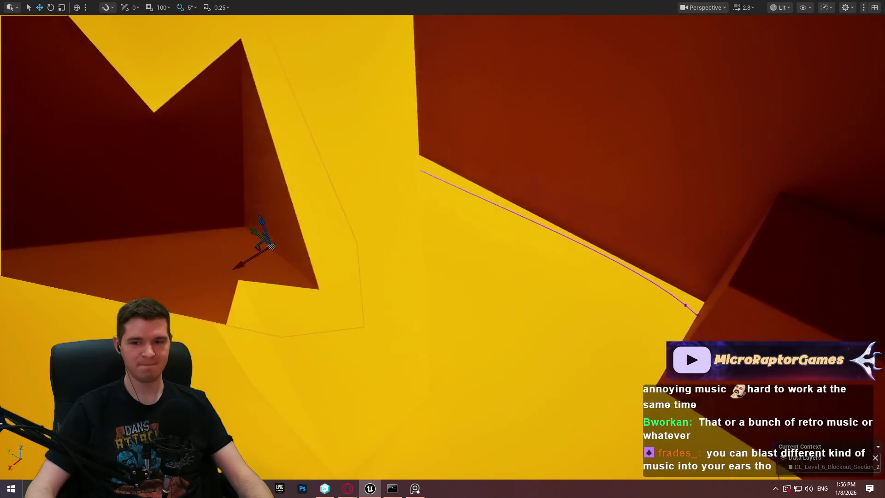
drag(610, 312, 610, 312)
Tilt the wall box with the rotation gizmo and shift it slightly right
key(e)
drag(361, 280, 399, 268)
key(w)
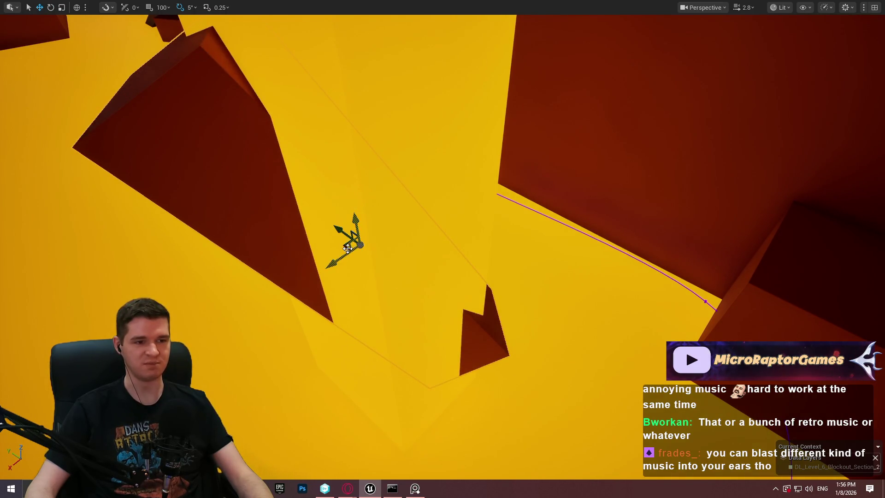
drag(442, 249, 442, 249)
drag(684, 249, 683, 249)
mouse_move(508, 287)
mouse_down()
mouse_move(543, 286)
mouse_move(510, 291)
mouse_up()
Undo an accidental resize of the box and move the view along the wall
key(r)
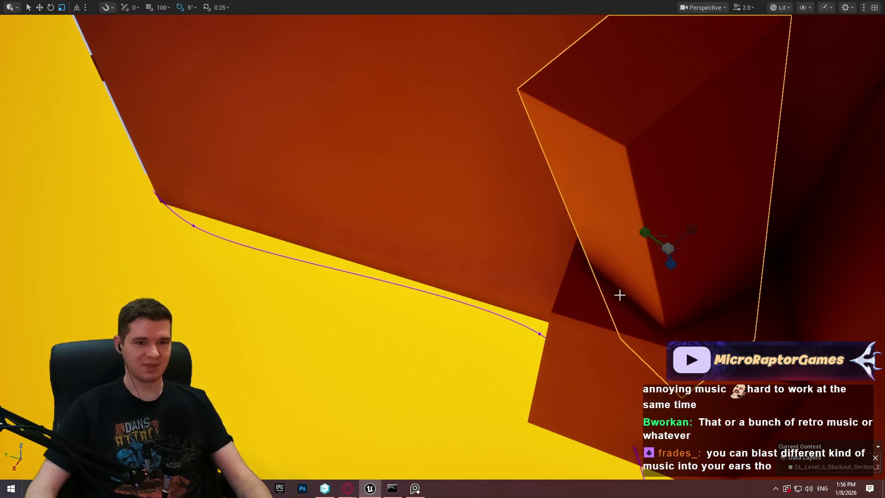
drag(677, 278, 662, 279)
mouse_move(576, 309)
mouse_down()
mouse_move(584, 319)
mouse_move(579, 284)
mouse_move(586, 276)
mouse_up()
key(ctrl+z)
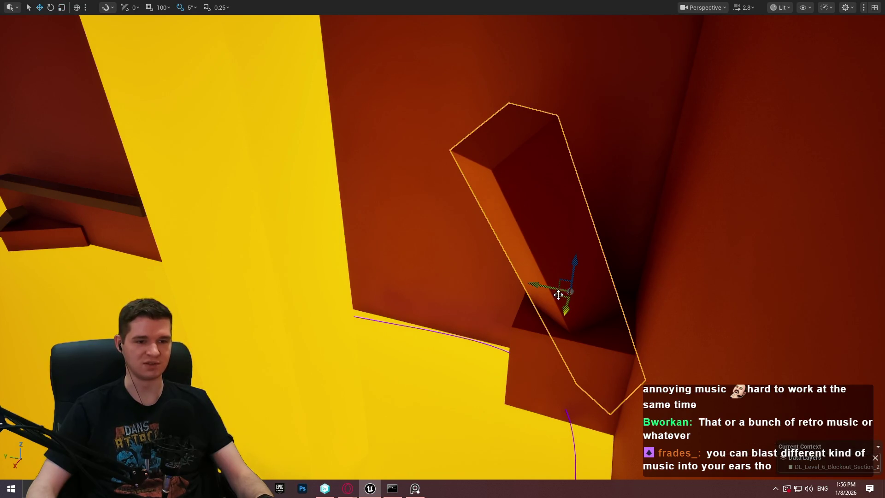
key(Left)
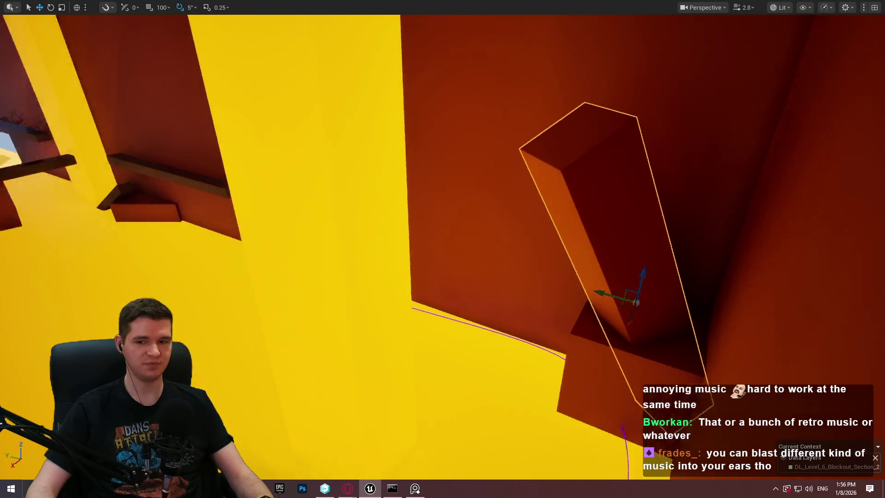
key(Left)
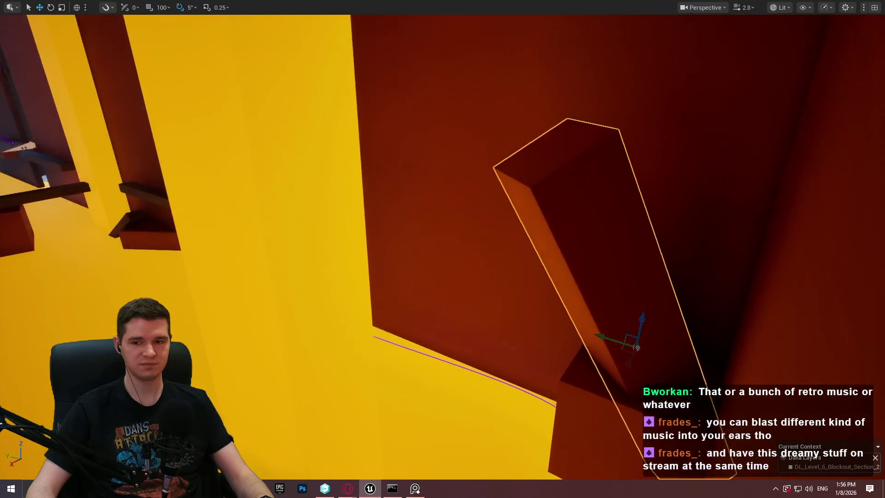
Rotate the long block around its own local axis, then return to world-space moving
key(e)
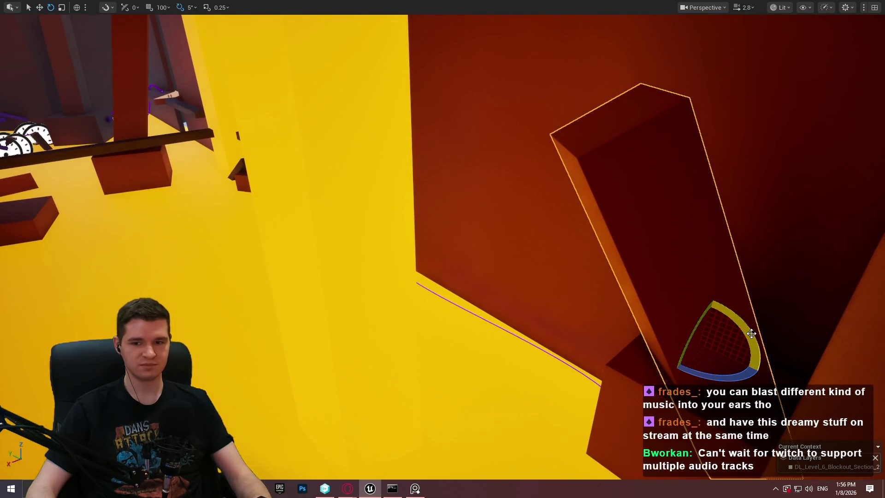
key(ctrl+grave)
drag(676, 317, 748, 313)
key(ctrl+grave)
key(w)
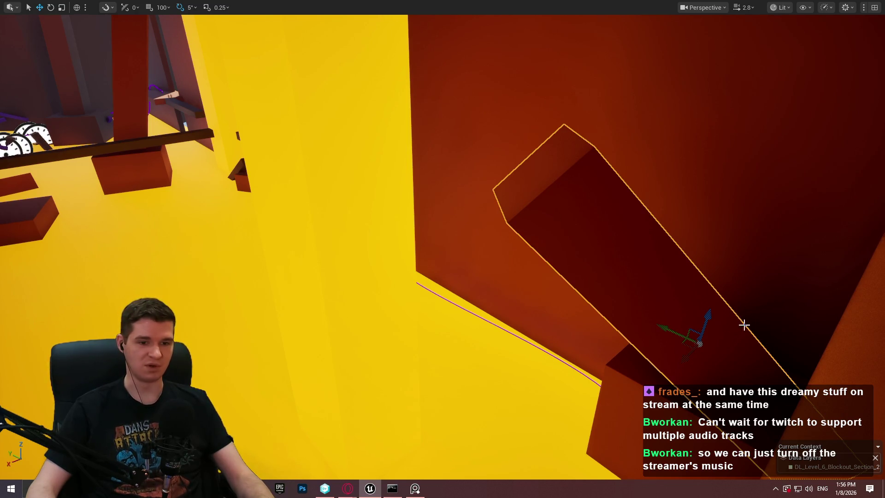
Slide the block down and right along the cavern wall
drag(679, 303, 680, 304)
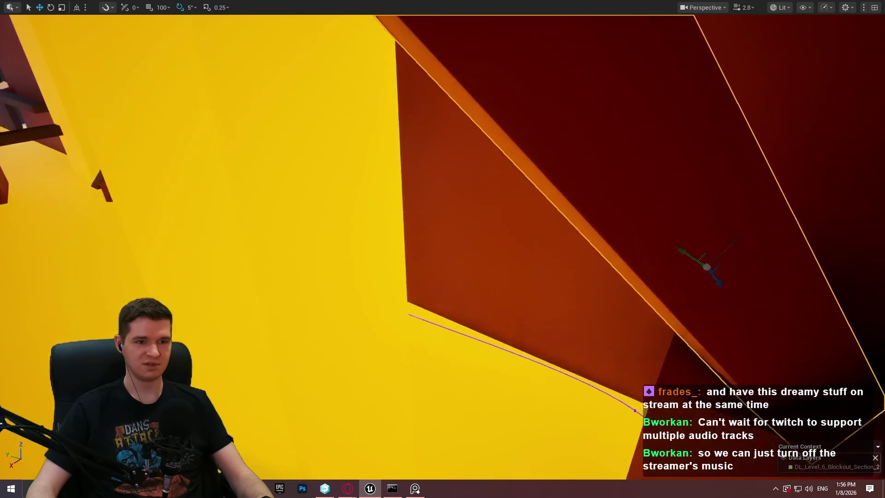
drag(627, 250, 627, 251)
drag(660, 289, 676, 300)
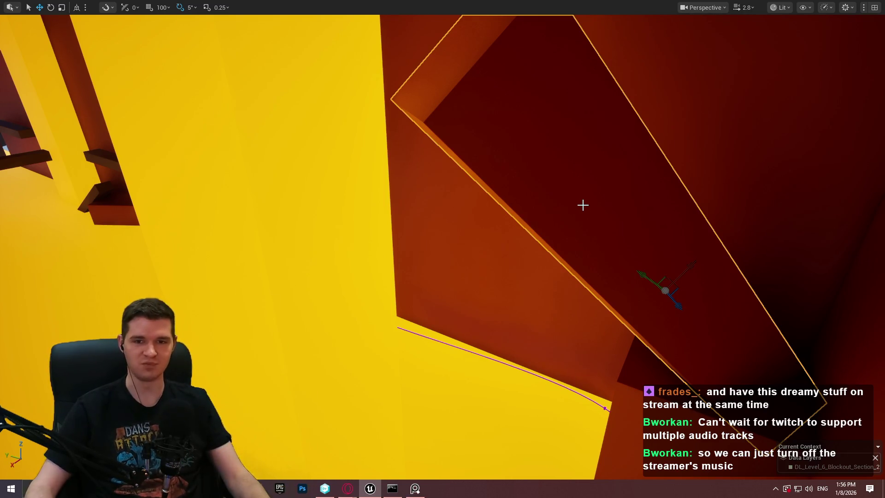
mouse_move(583, 205)
mouse_down()
mouse_move(539, 175)
mouse_move(569, 183)
mouse_up()
mouse_move(524, 251)
mouse_down()
mouse_move(549, 242)
mouse_move(488, 274)
mouse_move(587, 257)
mouse_up()
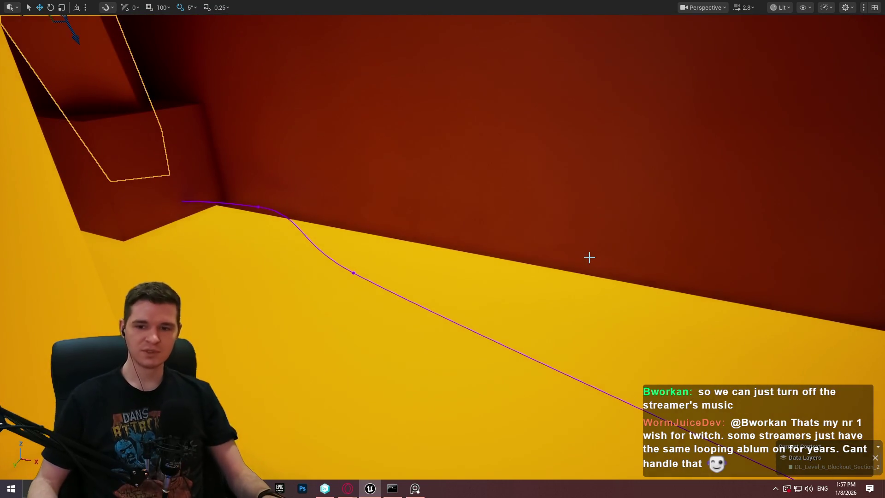
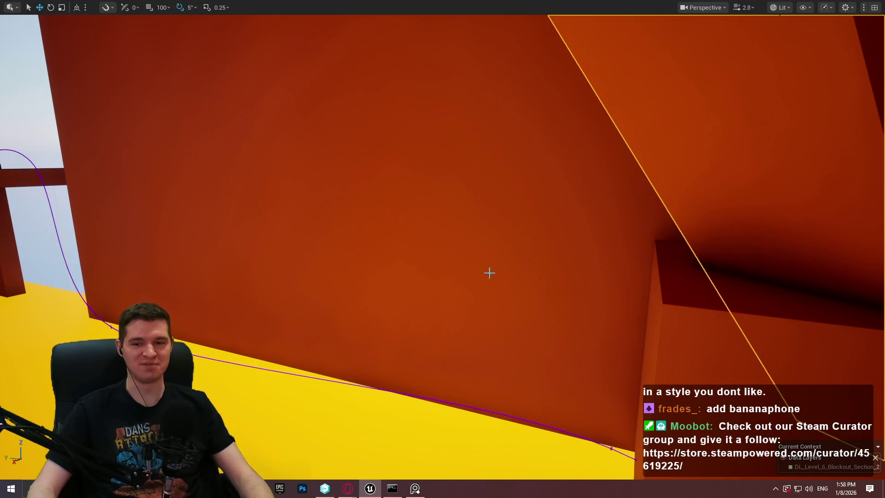
Select the long beam among the orange walls and move it to the right
drag(529, 284, 528, 285)
drag(621, 269, 622, 269)
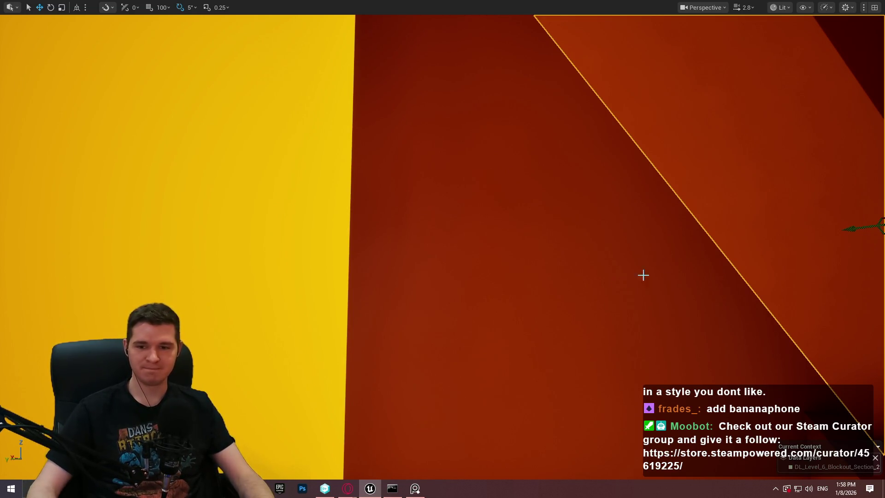
drag(704, 264, 704, 264)
click(93, 138)
drag(177, 126, 638, 197)
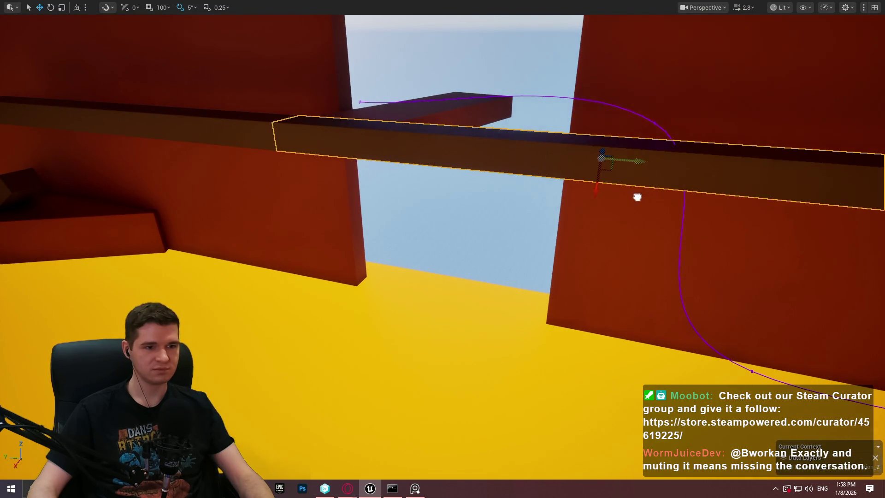
Tilt the beam 20 degrees into a steep sloping plank and settle it between the walls
drag(636, 138, 630, 134)
mouse_move(571, 177)
mouse_down()
mouse_move(458, 310)
mouse_move(510, 309)
mouse_up()
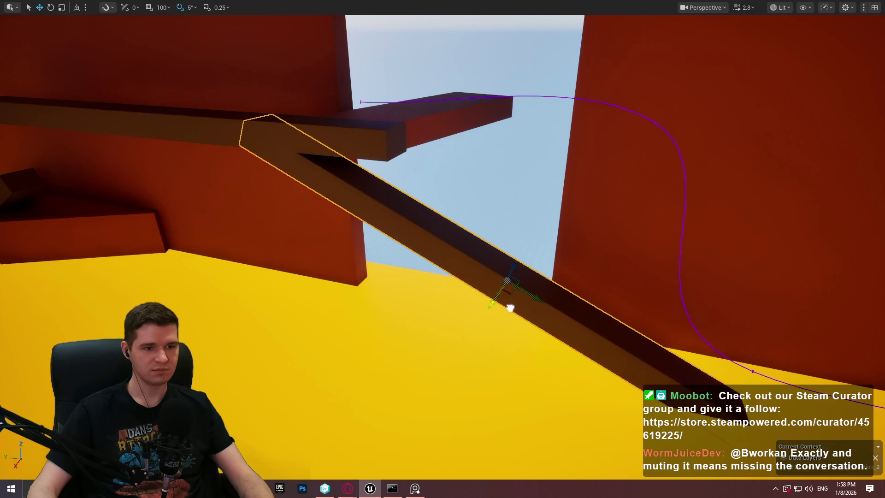
mouse_move(484, 276)
mouse_down()
mouse_move(756, 311)
mouse_move(691, 298)
mouse_move(502, 226)
mouse_move(631, 238)
mouse_move(631, 191)
mouse_up()
right_click(424, 277)
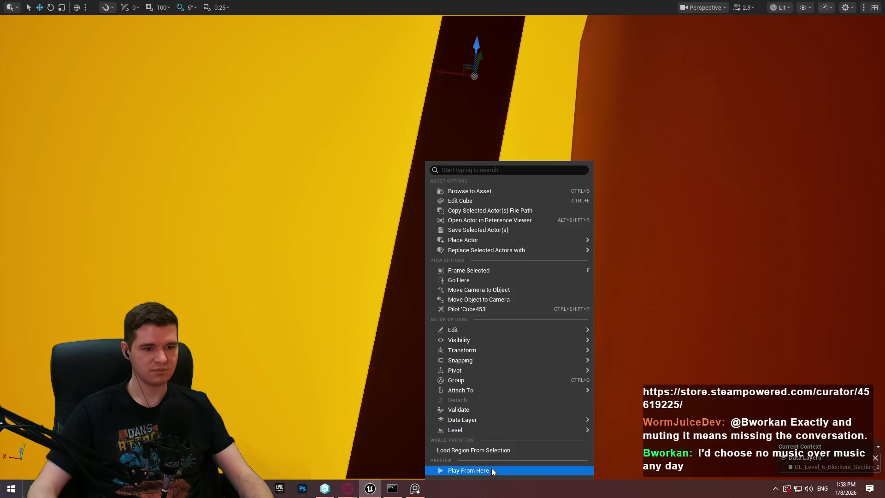
click(491, 470)
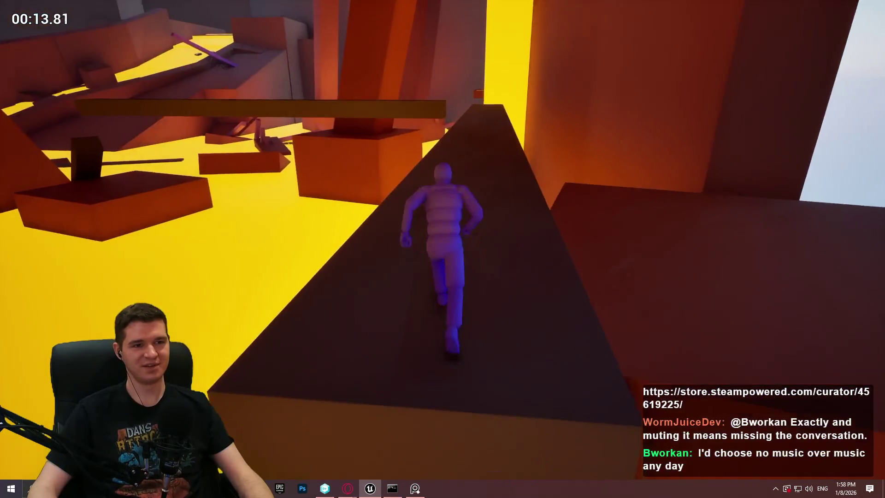
key(Escape)
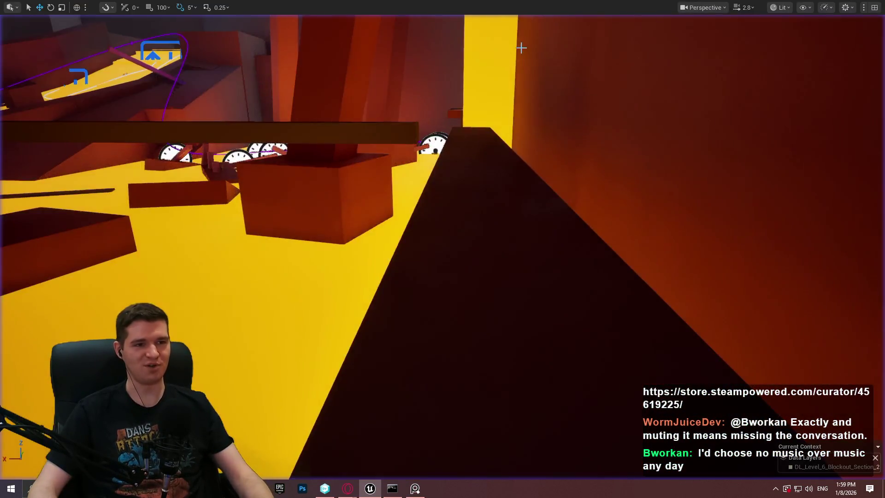
Fly over the level to inspect the tilted plank from above and from the side
scroll(443, 248, up, 1)
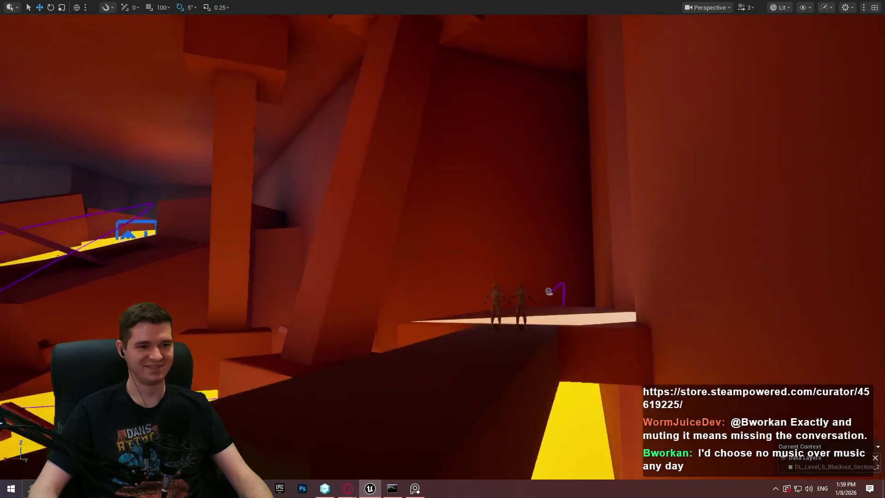
key(w)
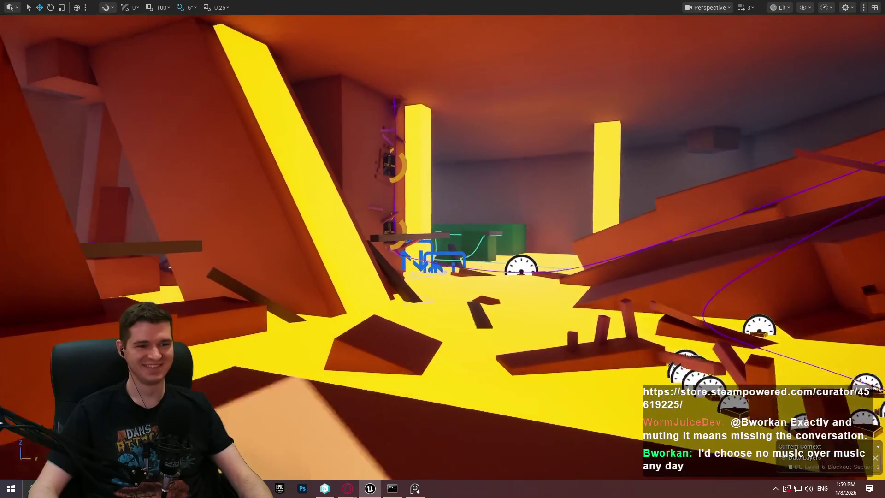
key(w)
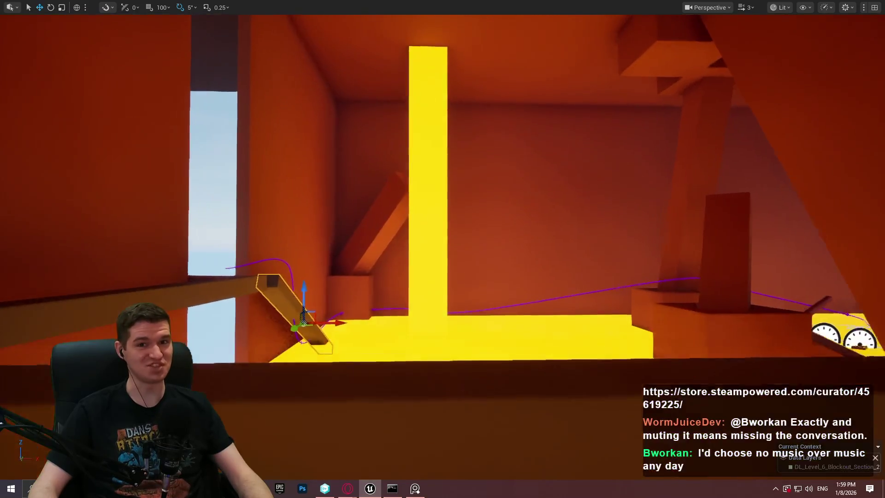
scroll(442, 248, up, 1)
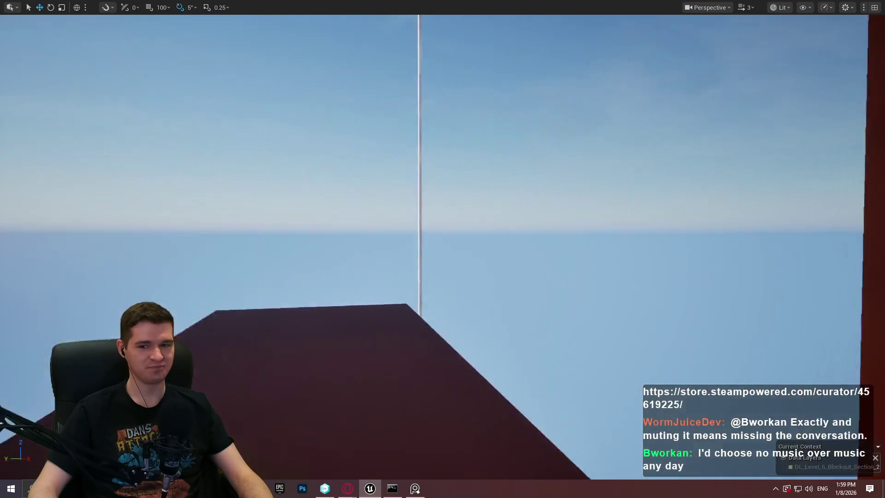
scroll(442, 248, up, 2)
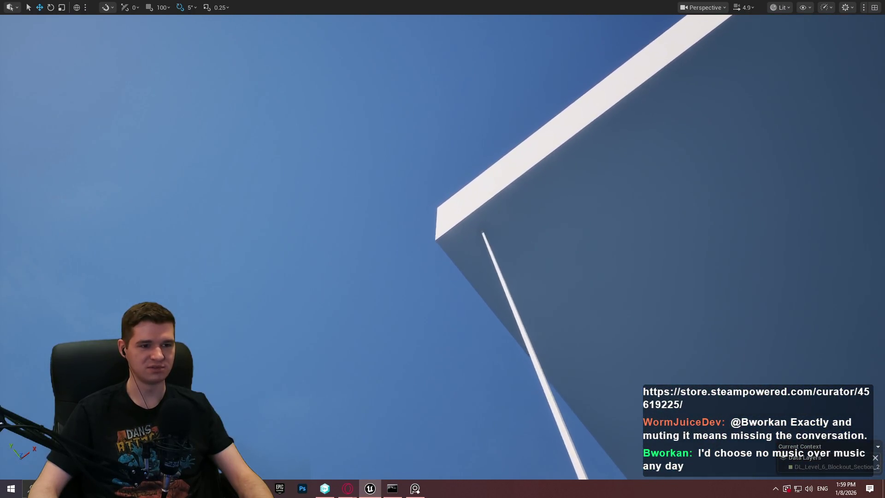
key(s)
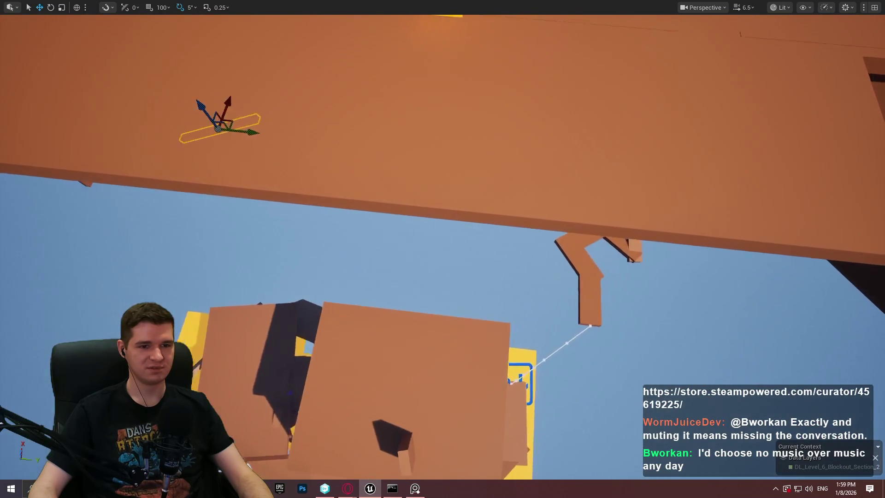
scroll(442, 249, down, 2)
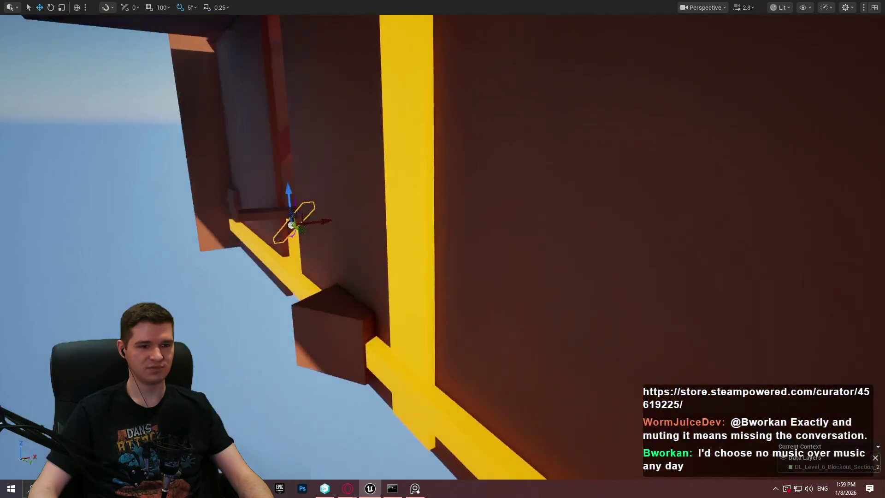
scroll(442, 249, up, 2)
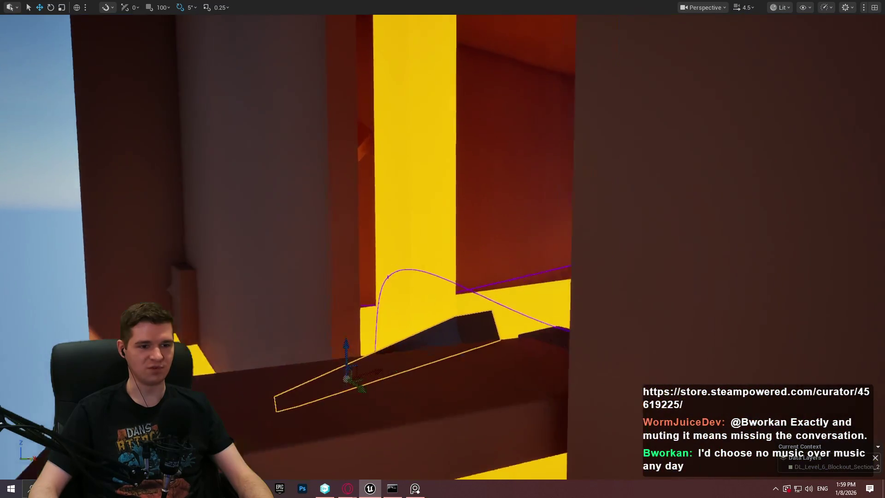
key(s)
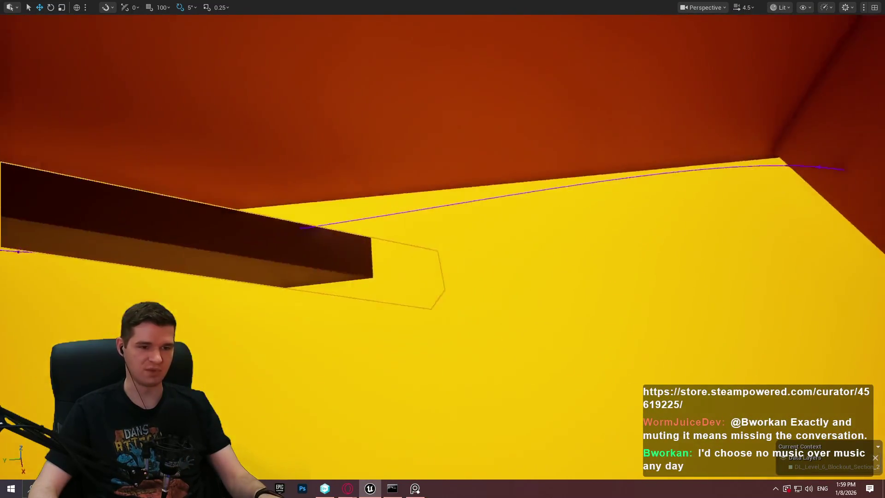
Survey the wall corner and orange boxes, then restore the full editor layout
key(w)
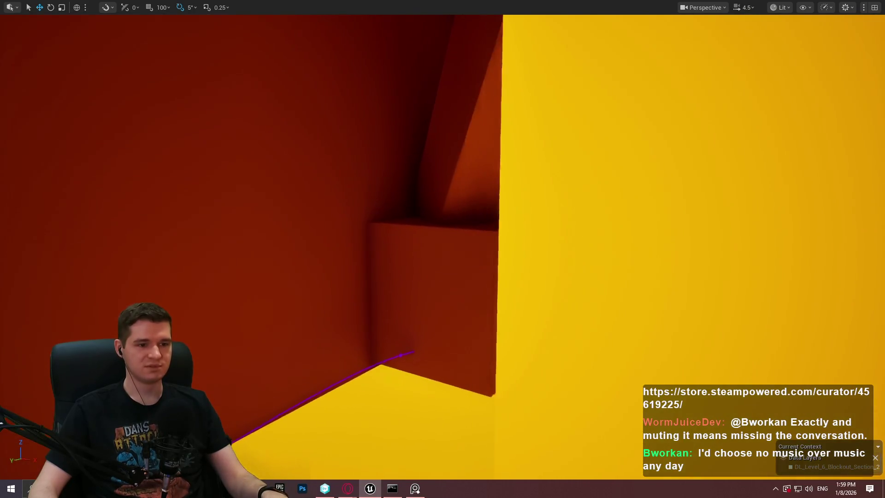
key(s)
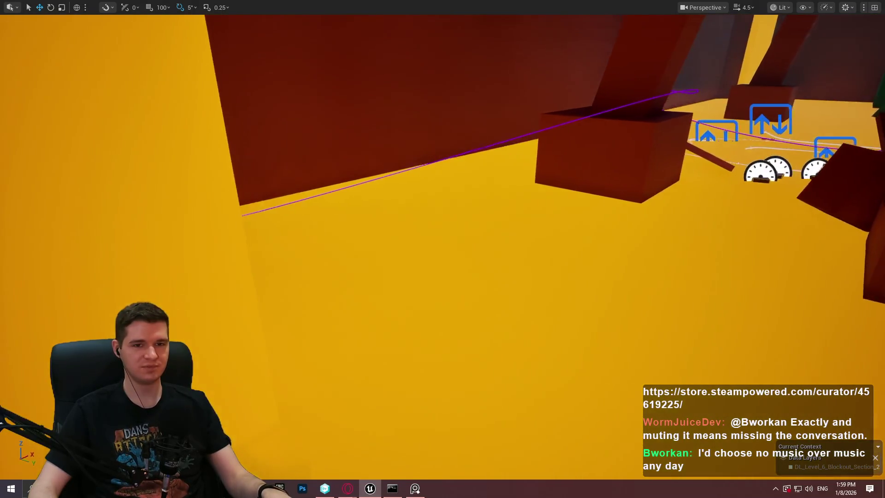
key(w)
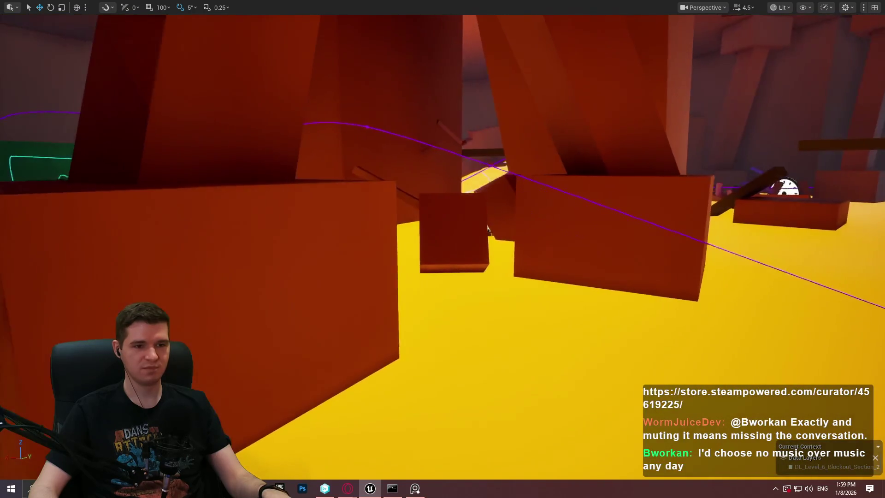
key(s)
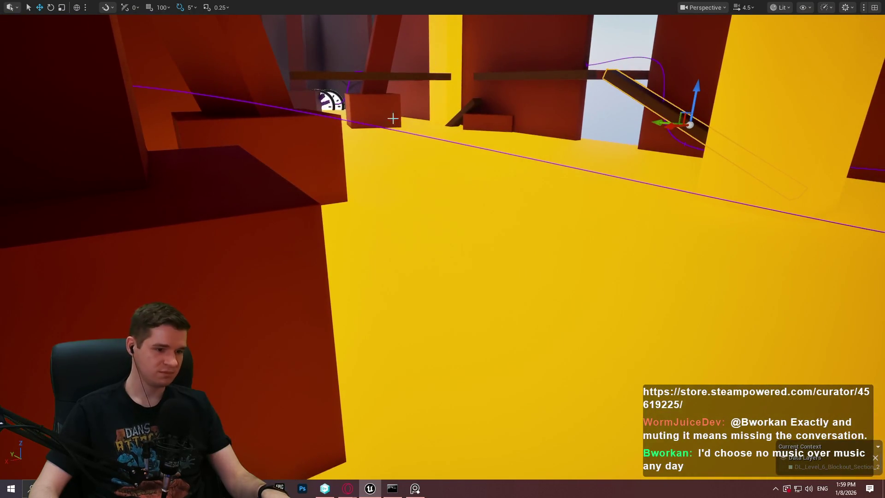
key(e)
drag(381, 176, 381, 216)
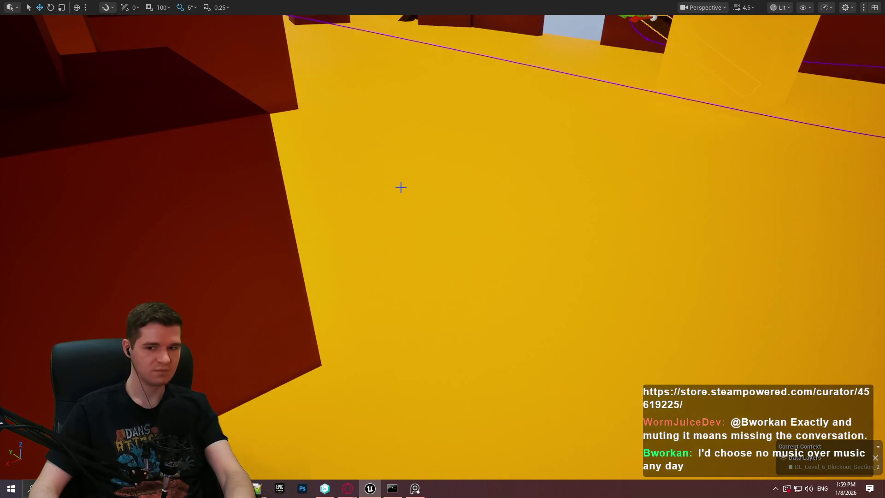
key(F11)
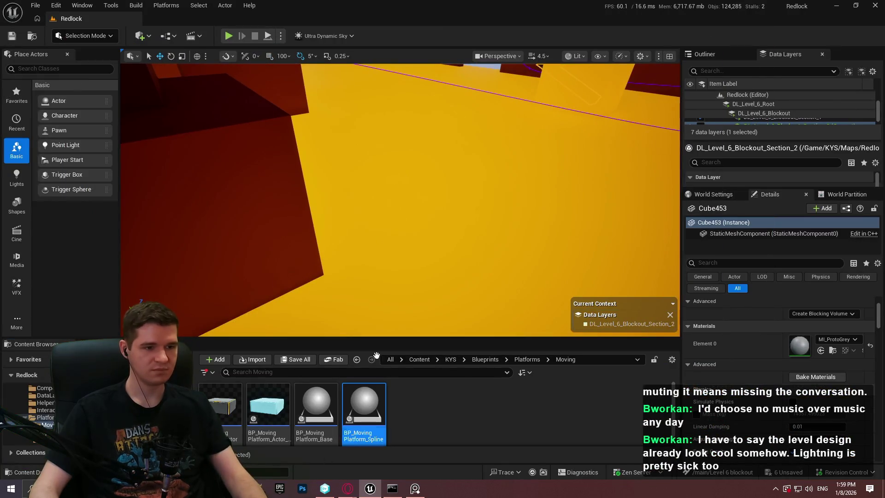
Place a BP_MovingPlatform_Spline on the yellow floor and rotate it to -115 degrees
drag(415, 212, 479, 185)
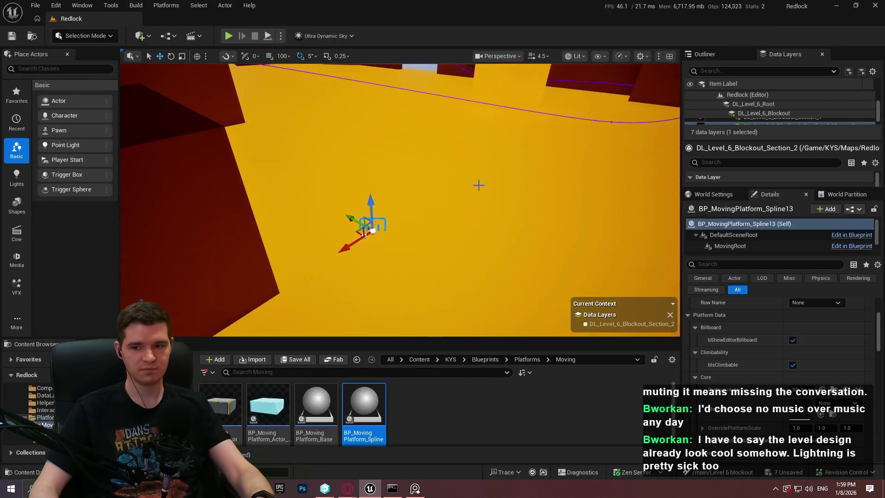
key(F11)
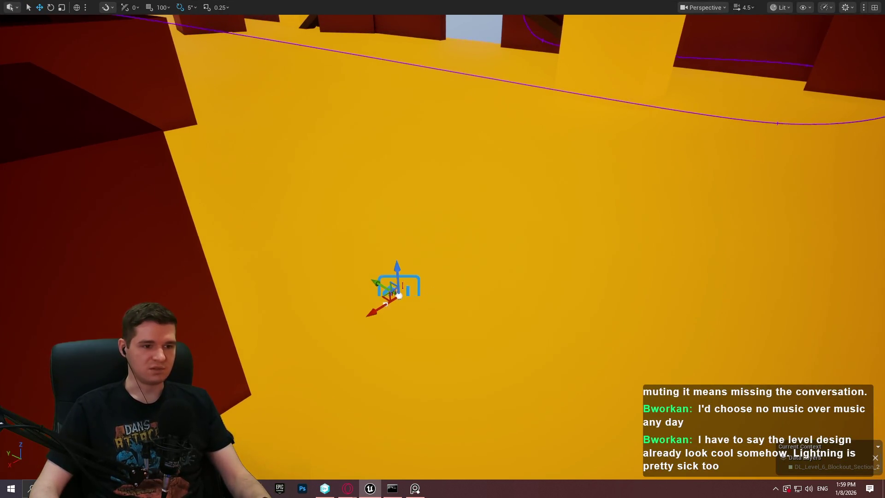
key(e)
mouse_move(460, 364)
mouse_down()
mouse_move(466, 343)
mouse_move(447, 340)
mouse_move(471, 344)
mouse_up()
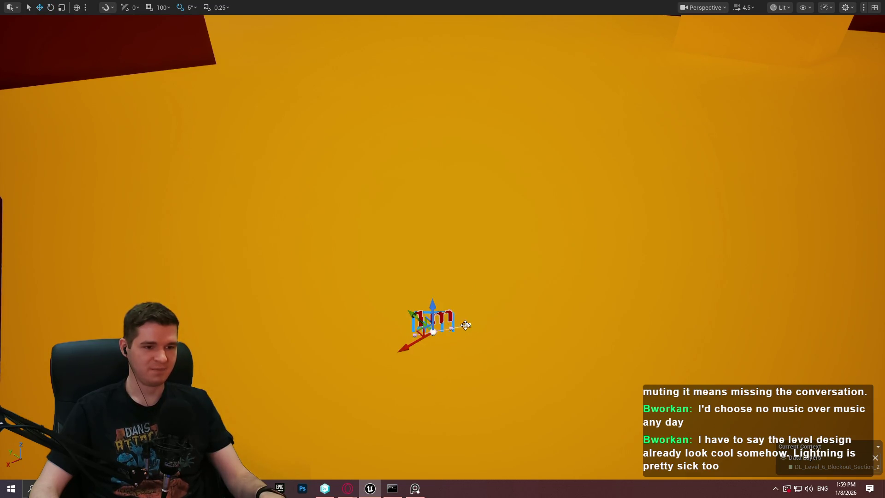
Drag the spline end point outward, stretching the platform's path toward the sawblade structure
drag(713, 293, 881, 221)
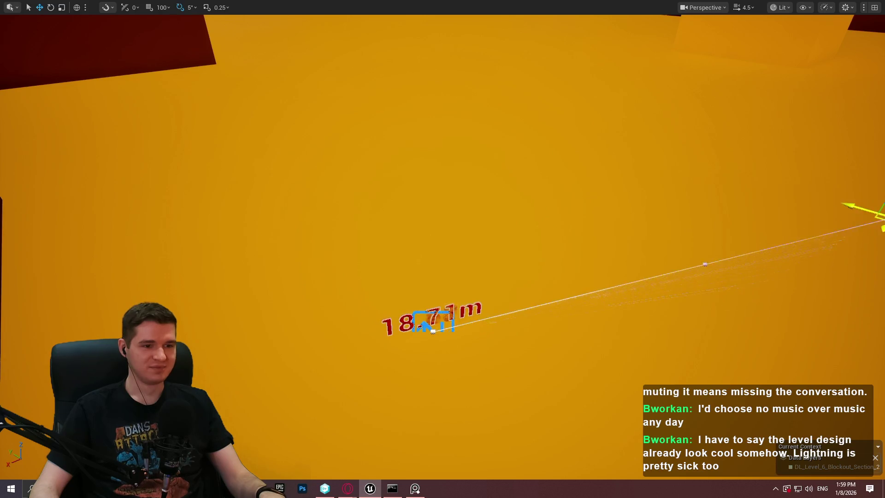
drag(737, 258, 731, 258)
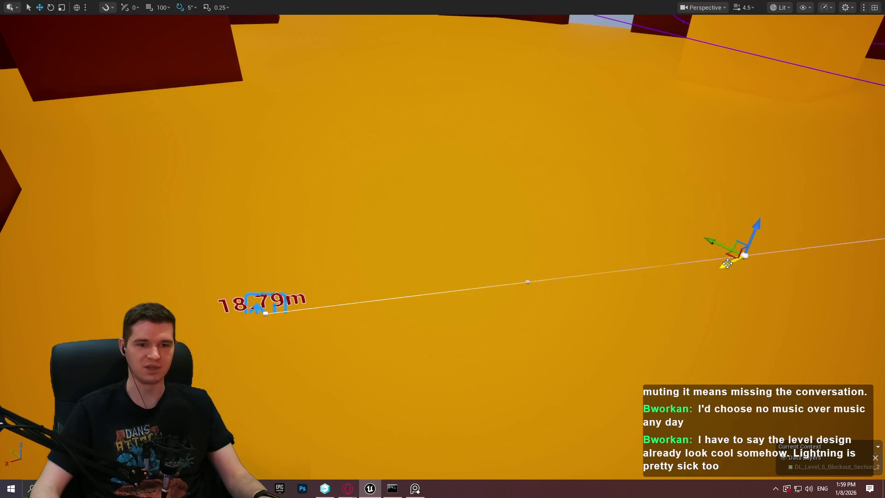
mouse_move(729, 258)
mouse_down()
mouse_move(809, 214)
mouse_move(849, 237)
mouse_move(845, 221)
mouse_up()
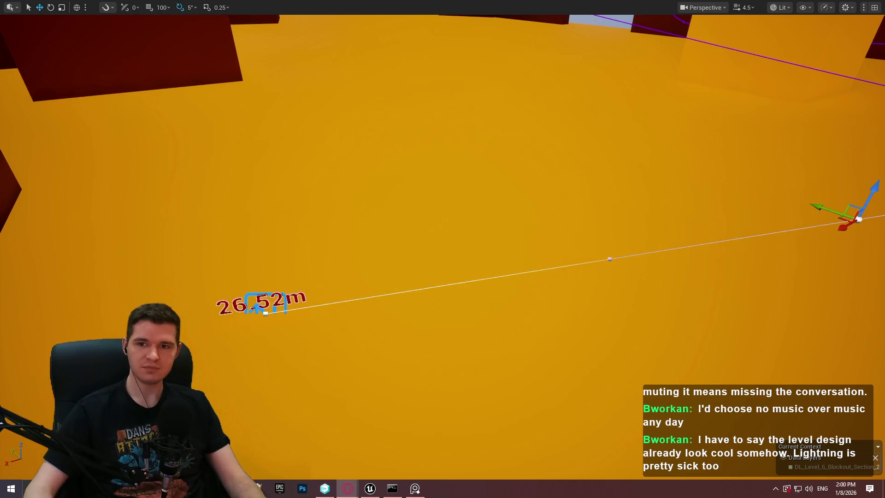
Preview a heat haze reference image outside the editor, then return to Unreal
key(alt+Tab)
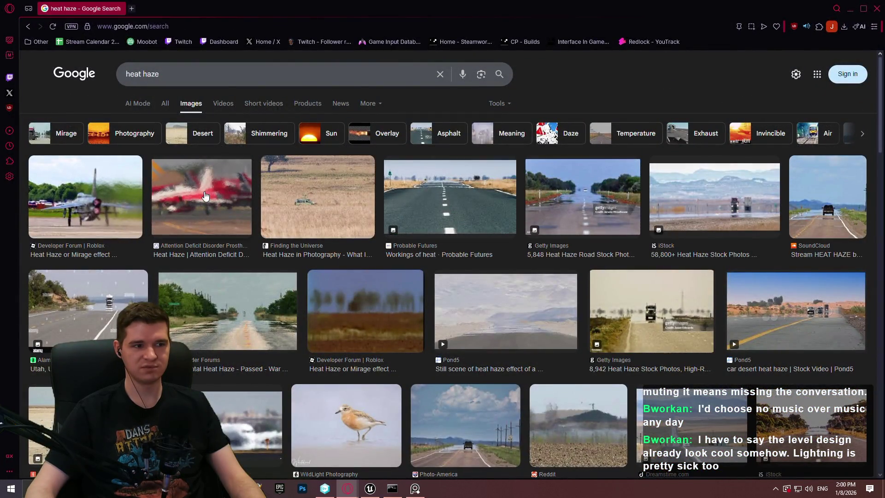
click(206, 196)
key(alt+Tab)
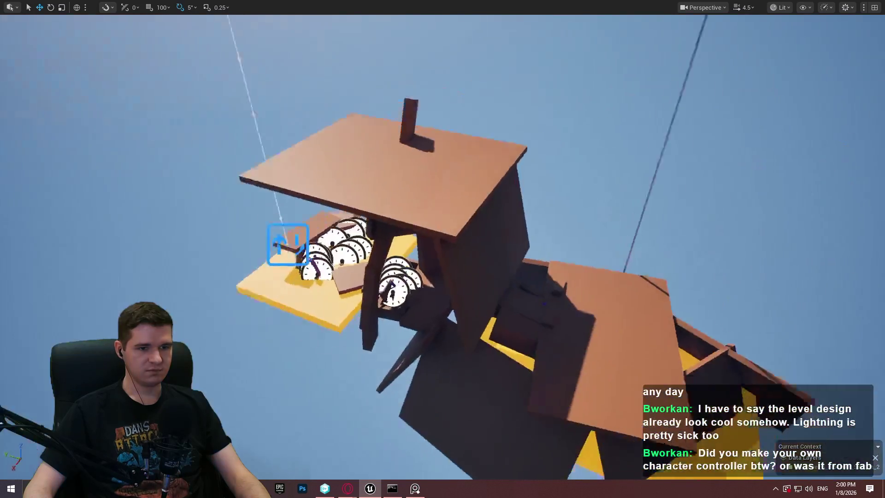
Drag a spline point left to curve the platform's path to about 46.5 m
scroll(408, 283, down, 2)
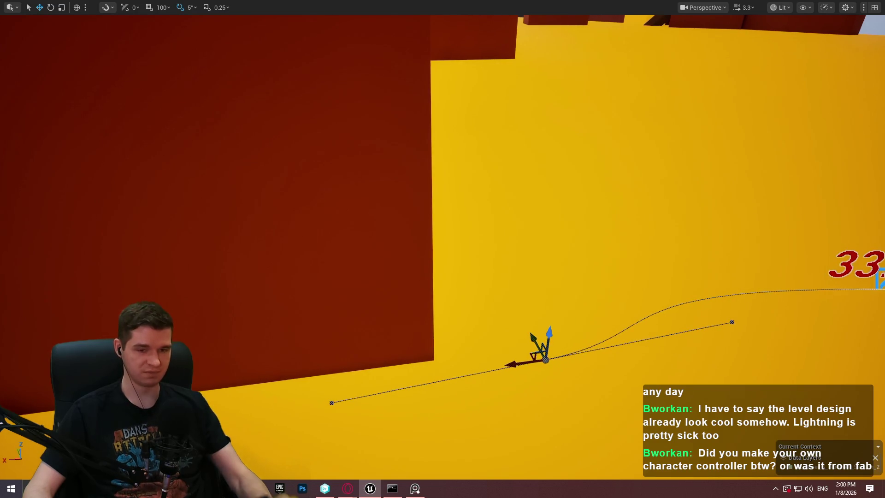
right_click(701, 351)
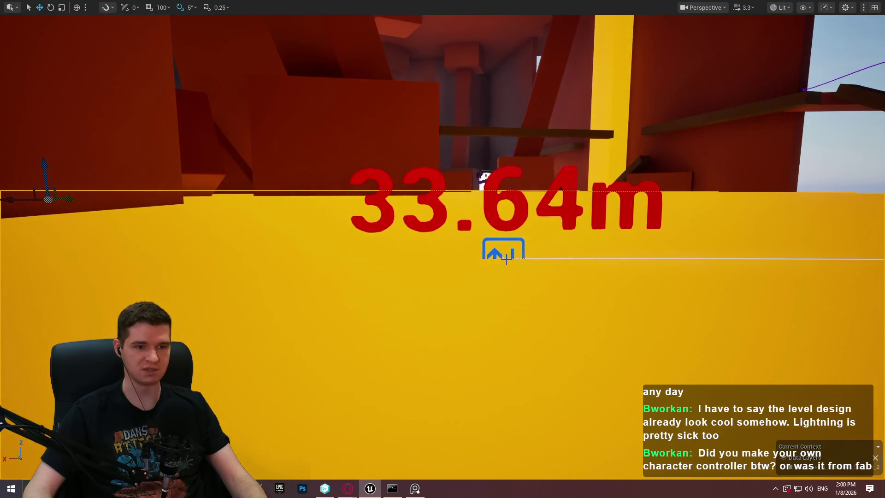
click(506, 257)
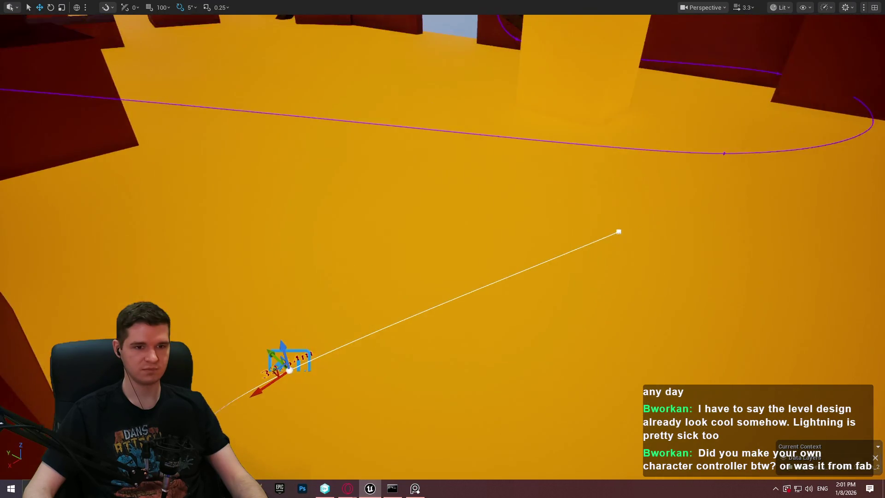
mouse_move(617, 232)
mouse_down()
mouse_move(387, 232)
mouse_move(389, 214)
mouse_up()
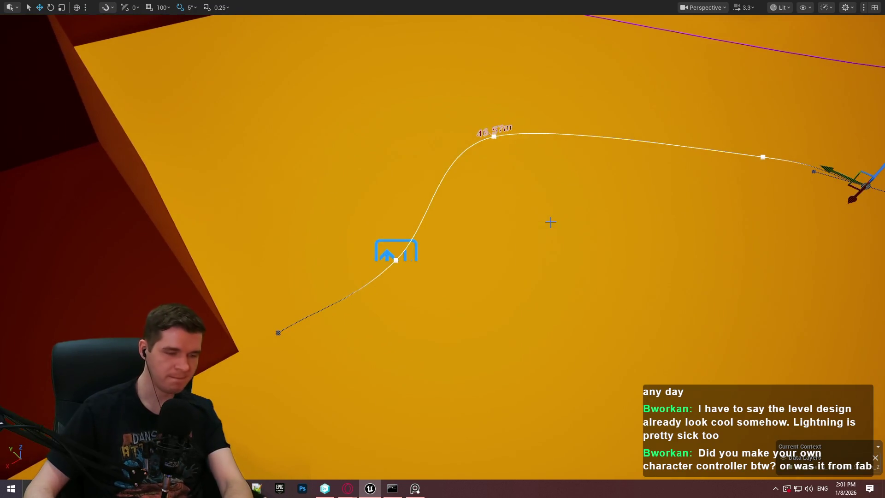
key(F11)
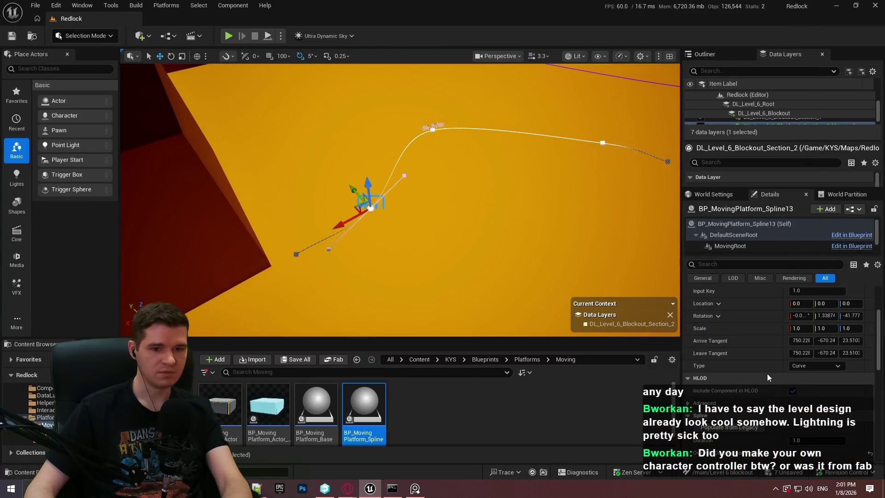
Set BP_MovingPlatform_Spline13's MovingActorRotationType to FollowSplineDirectly
scroll(767, 378, down, 5)
click(376, 196)
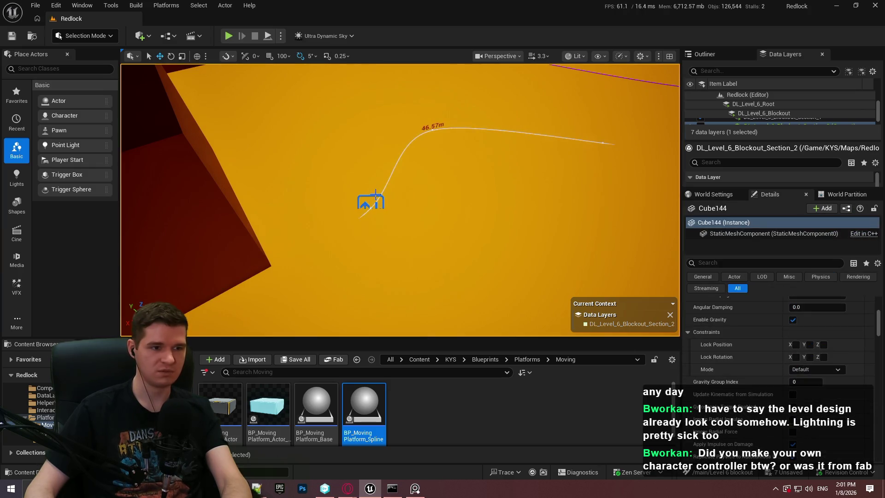
click(373, 198)
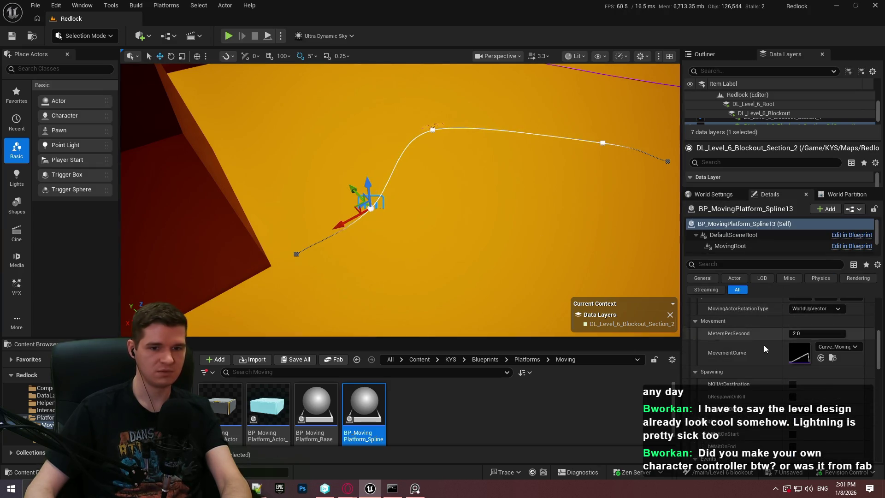
scroll(768, 349, up, 1)
click(816, 323)
click(814, 351)
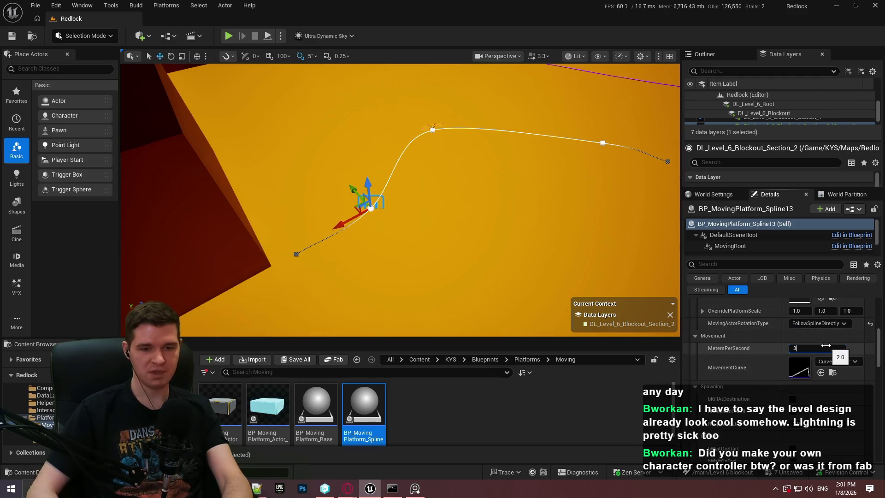
Enable bKillAtDestination and bRespawnOnKill with a 1.5 second RespawnDelay
scroll(792, 388, down, 4)
click(793, 341)
click(792, 353)
click(807, 365)
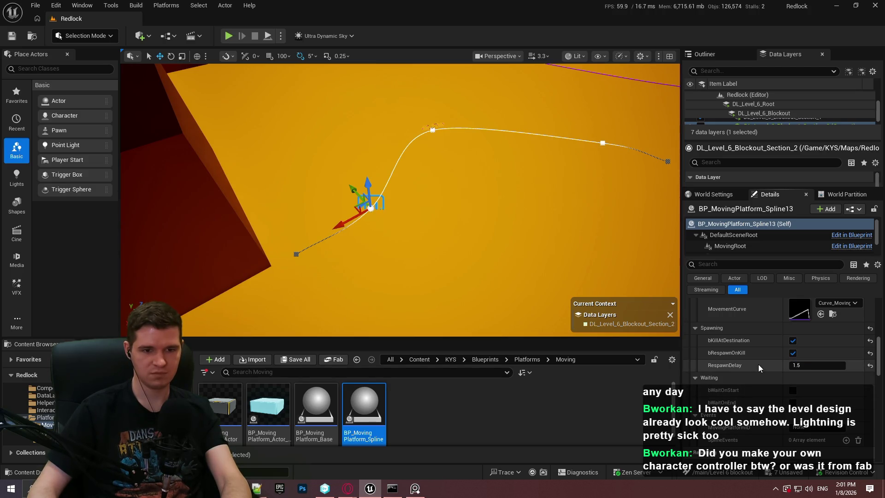
key(F11)
key(F11)
key(F11)
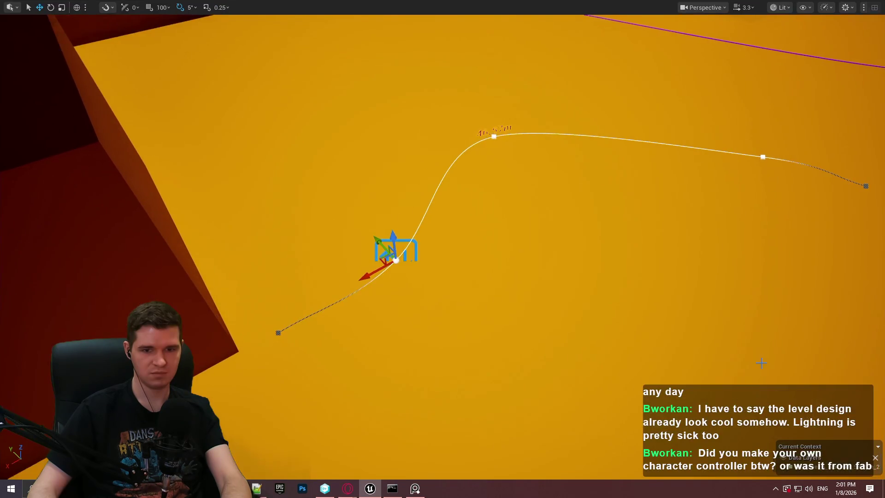
key(F11)
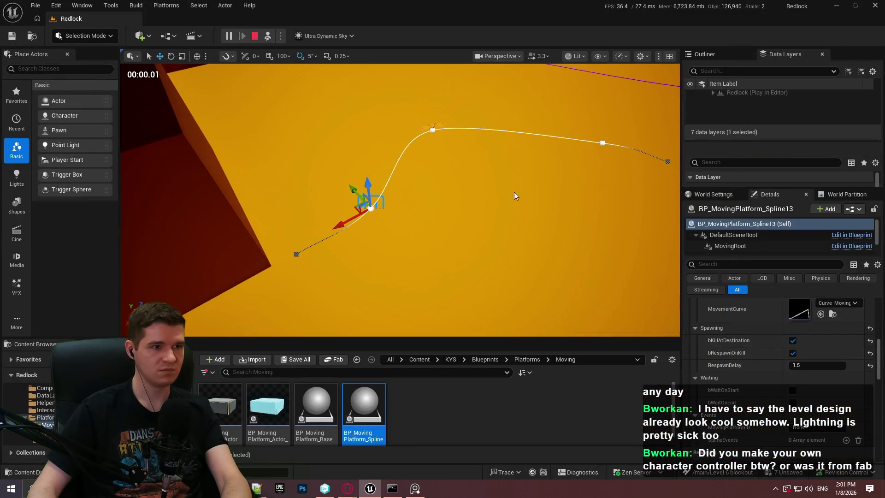
key(F11)
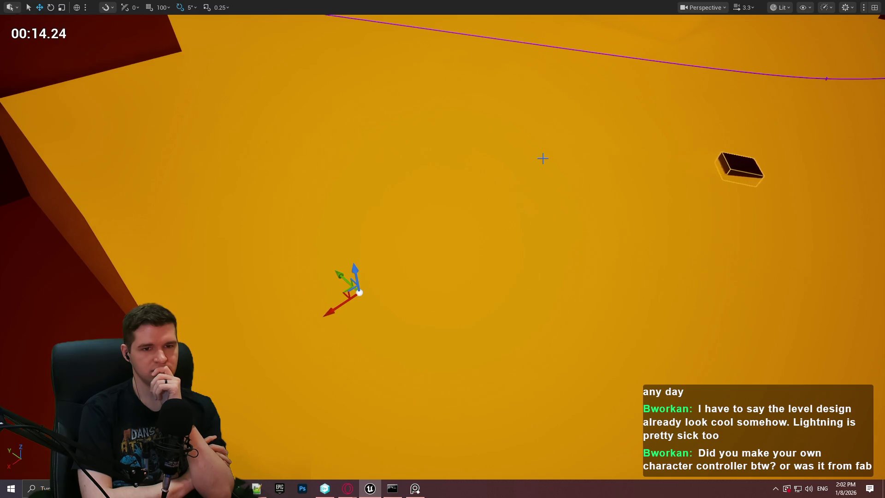
click(543, 159)
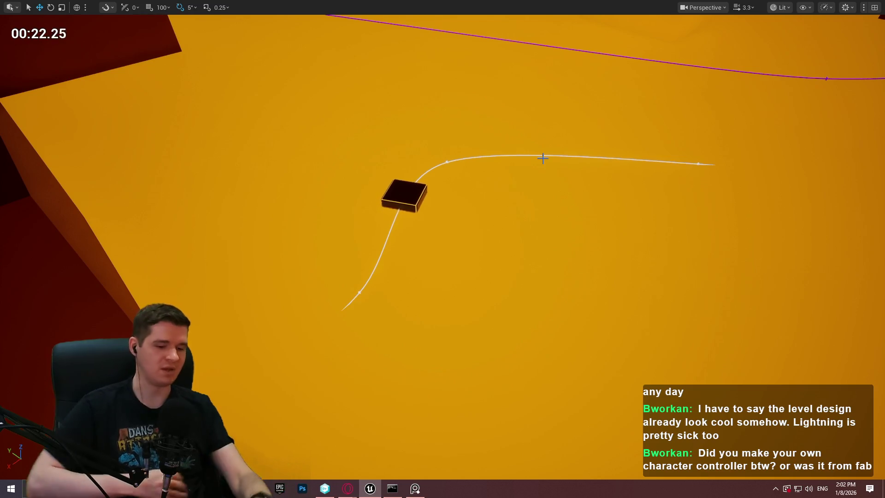
key(F11)
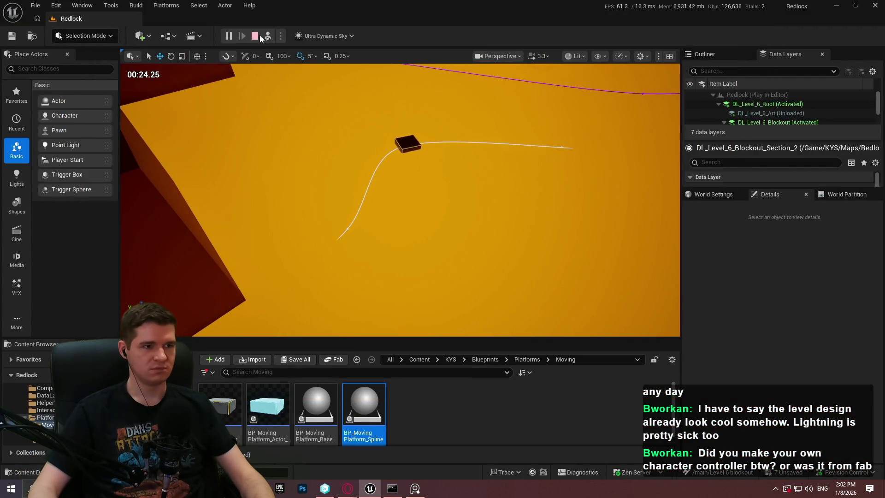
click(258, 36)
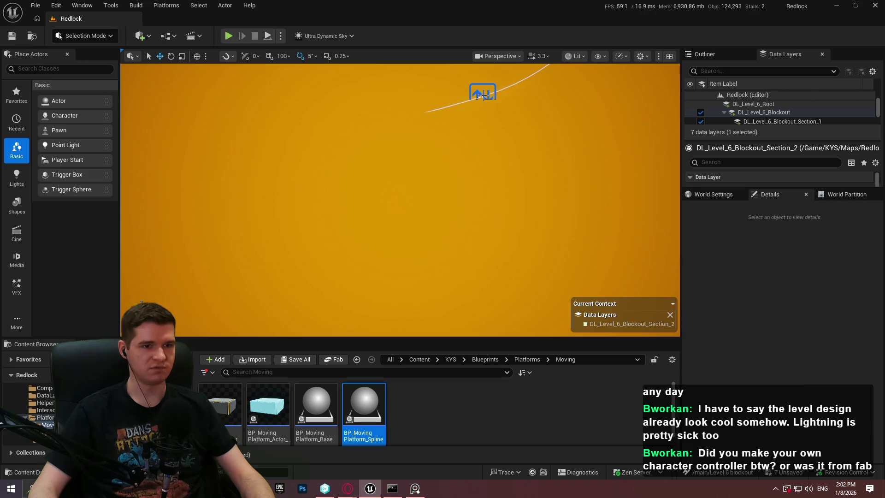
Focus on BP_MovingPlatform_Spline13's first spline point and drag it straight down along Z
click(482, 96)
key(f)
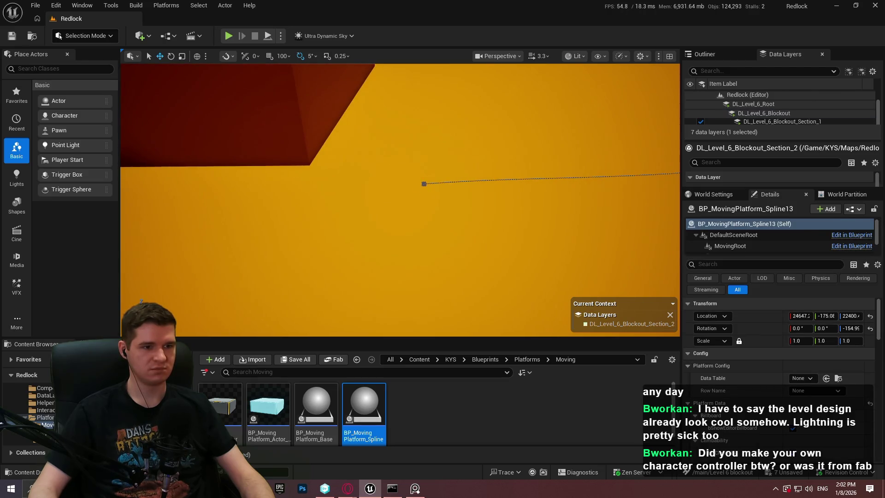
click(424, 183)
key(f)
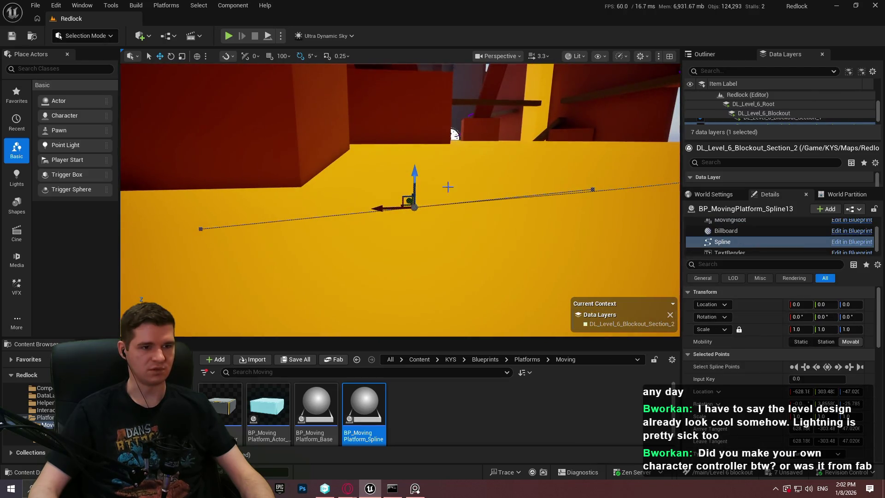
mouse_move(417, 175)
mouse_down()
mouse_move(415, 233)
mouse_move(413, 213)
mouse_up()
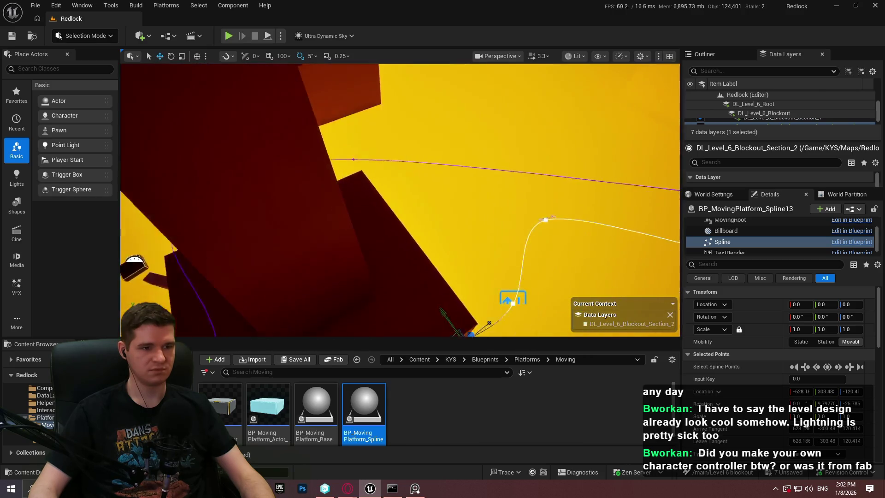
key(F11)
right_click(425, 276)
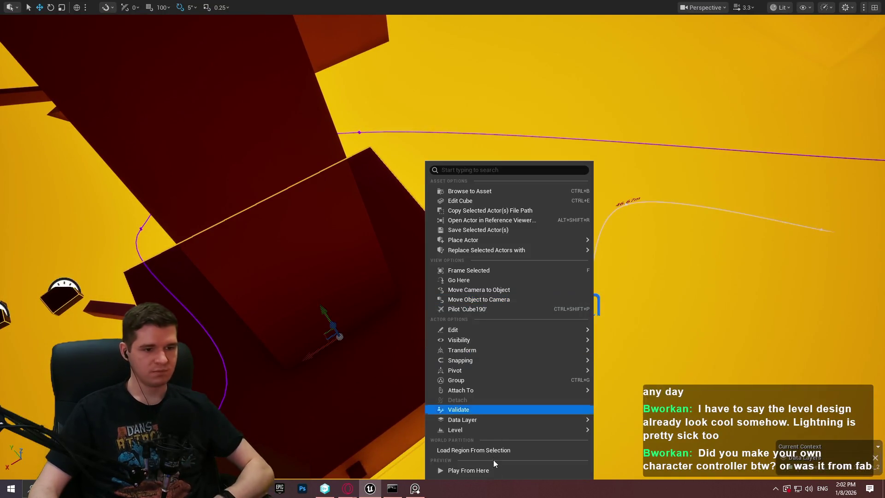
Play From Here at Cube190, jump toward the floating platform box, then end the test
click(486, 469)
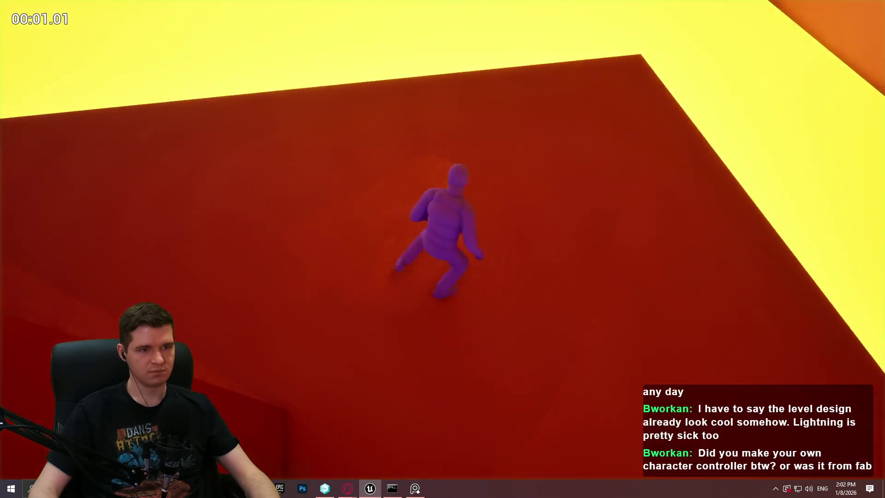
key(space)
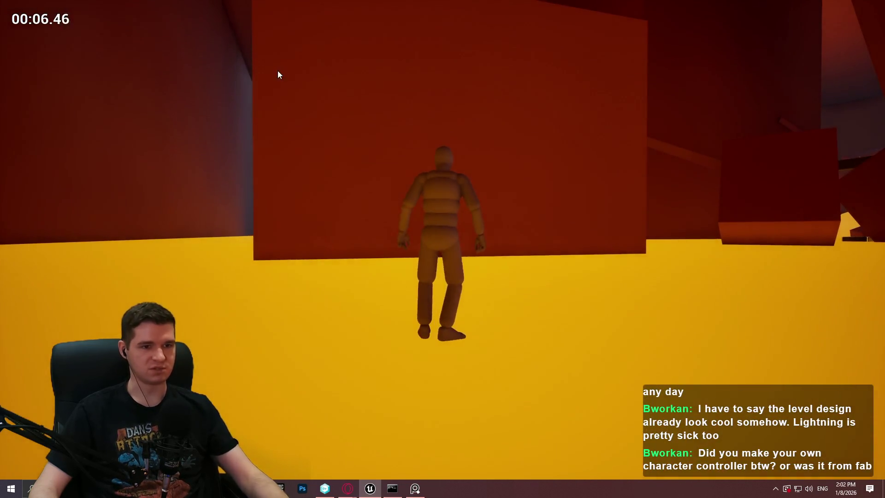
key(Escape)
Move the spline point near the 46.67 m label along X to reshape the curve
drag(448, 207, 447, 68)
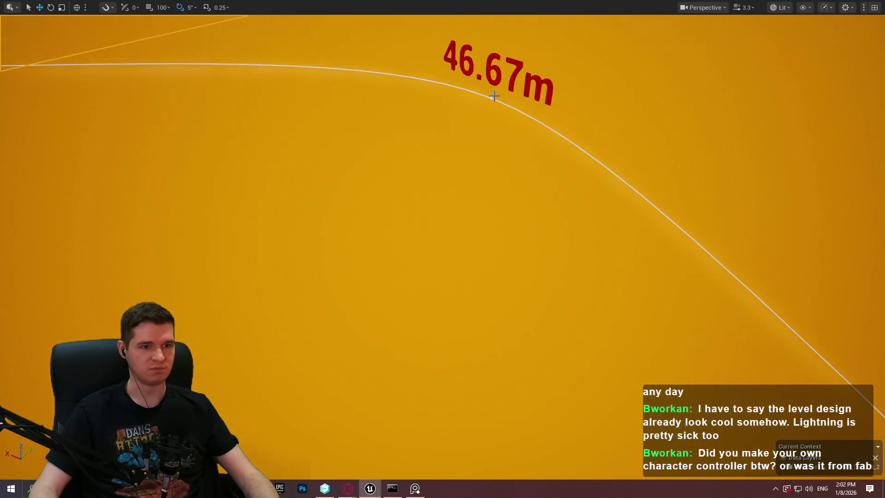
click(493, 95)
click(503, 126)
scroll(504, 126, down, 5)
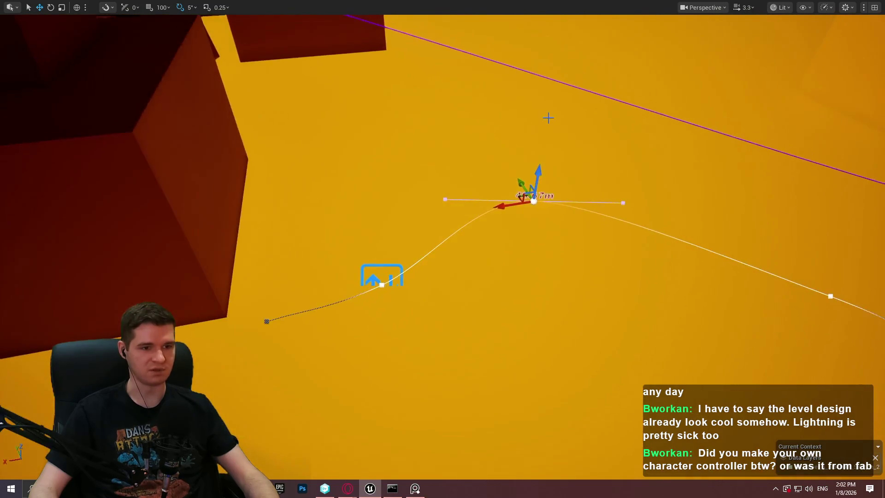
mouse_move(507, 205)
mouse_down()
mouse_move(329, 164)
mouse_move(306, 171)
mouse_move(322, 164)
mouse_move(357, 175)
mouse_up()
mouse_move(585, 212)
mouse_down()
mouse_move(555, 175)
mouse_move(523, 180)
mouse_up()
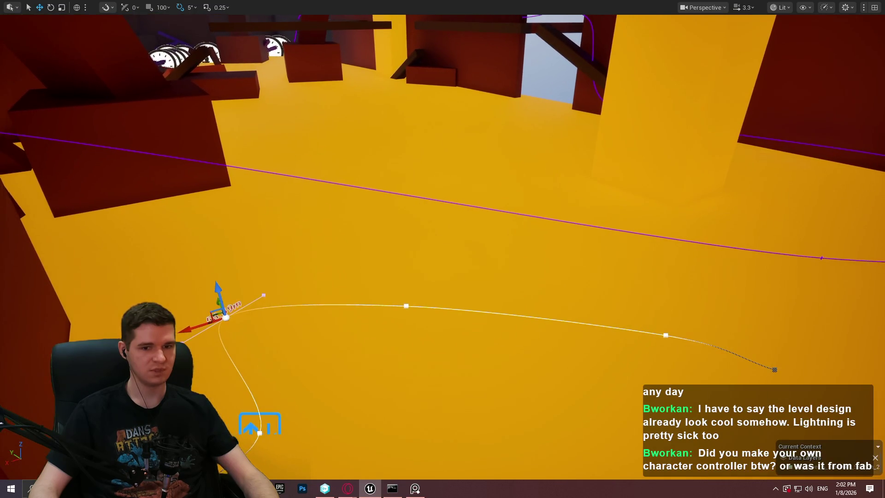
drag(333, 375, 322, 364)
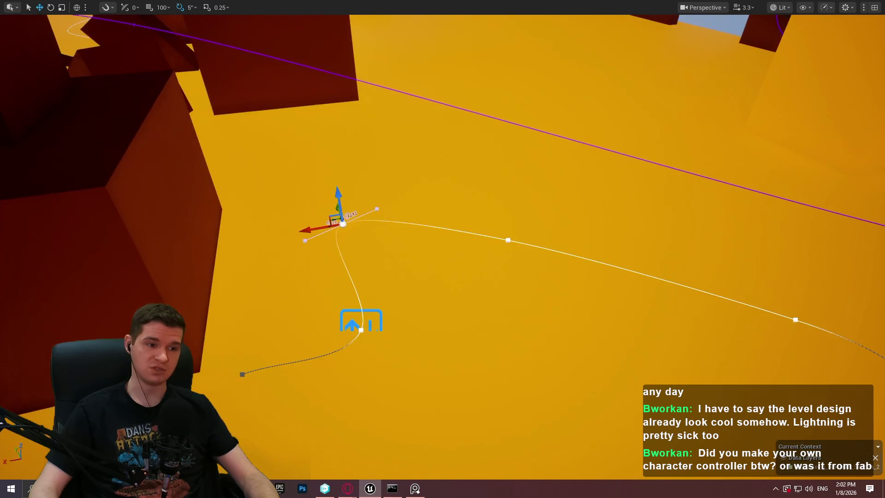
Rotate the end point's tangent 60 degrees upward and drag it up-left, extending the path to about 61.03 m
click(454, 308)
click(360, 329)
mouse_move(346, 324)
mouse_down()
mouse_move(252, 310)
mouse_move(263, 319)
mouse_move(254, 355)
mouse_move(260, 276)
mouse_up()
key(f)
key(e)
drag(465, 169, 400, 189)
key(w)
drag(461, 139, 510, 51)
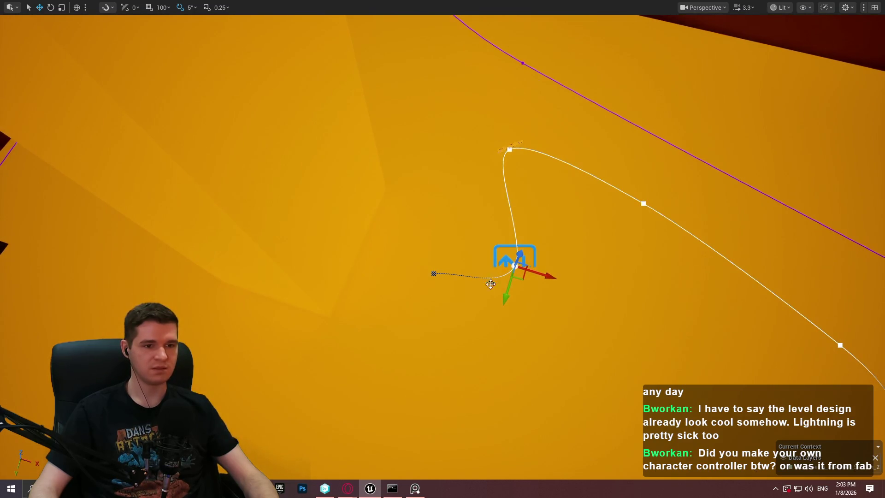
mouse_move(526, 281)
mouse_down()
mouse_move(414, 255)
mouse_move(423, 252)
mouse_up()
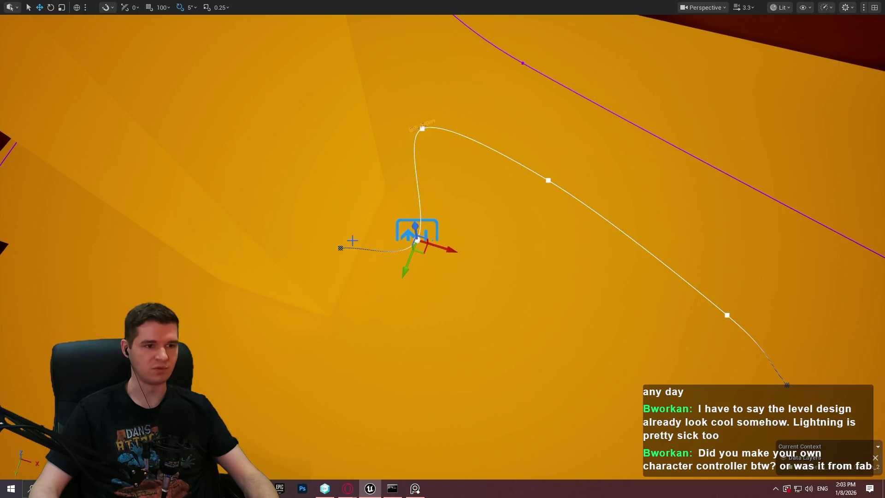
mouse_move(342, 260)
mouse_down()
mouse_move(316, 242)
mouse_move(286, 170)
mouse_move(300, 206)
mouse_up()
scroll(296, 144, up, 3)
scroll(443, 248, down, 5)
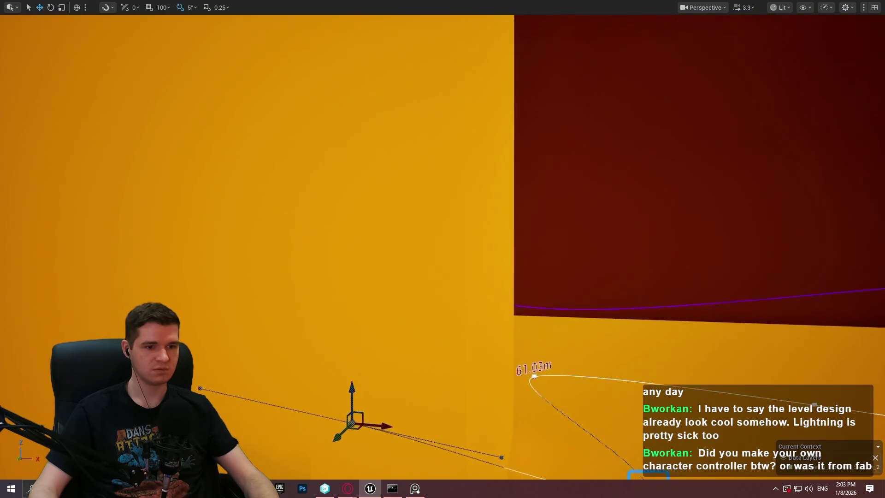
scroll(395, 206, down, 3)
mouse_move(408, 216)
mouse_down()
mouse_move(415, 174)
mouse_move(427, 171)
mouse_up()
drag(479, 193, 478, 195)
click(444, 189)
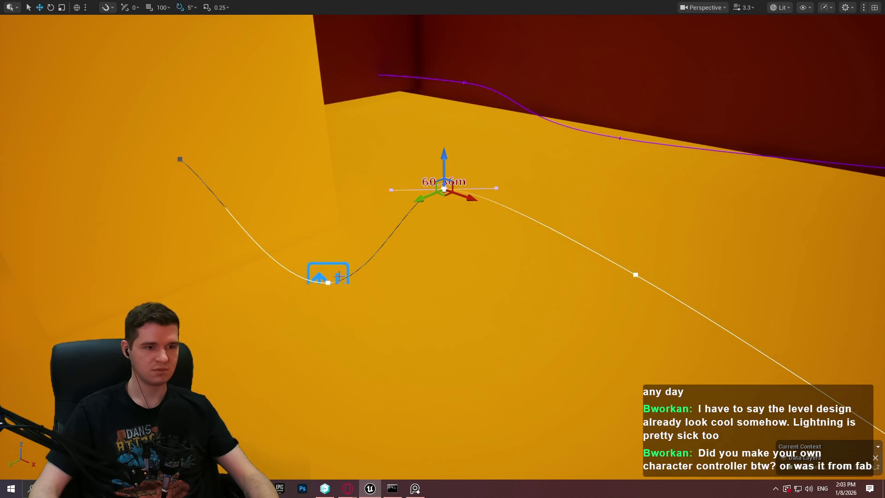
click(332, 282)
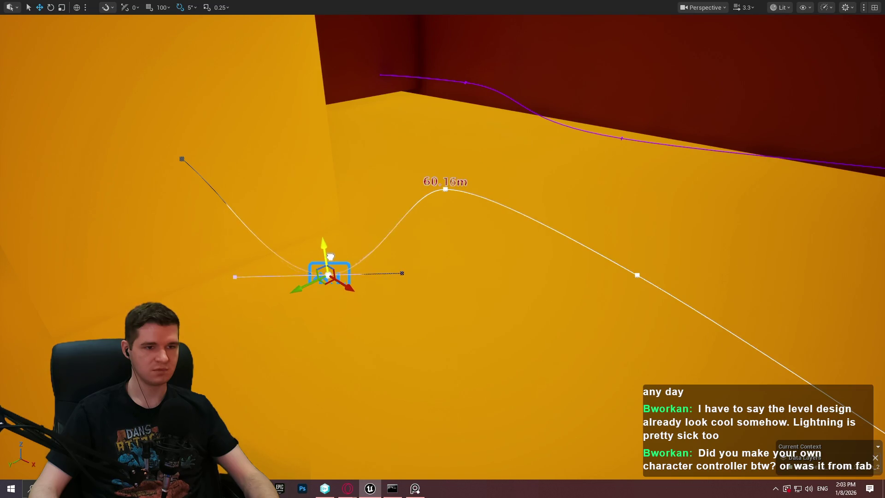
drag(515, 248, 514, 248)
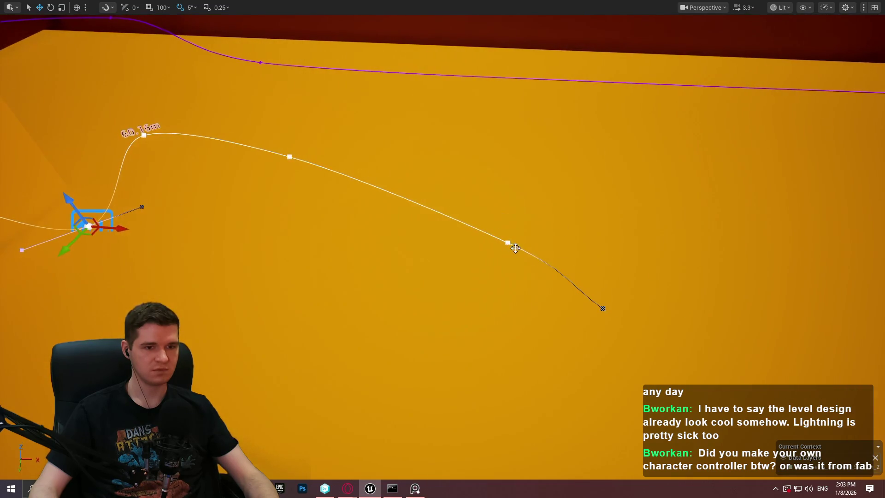
drag(522, 167, 522, 168)
drag(492, 83, 492, 83)
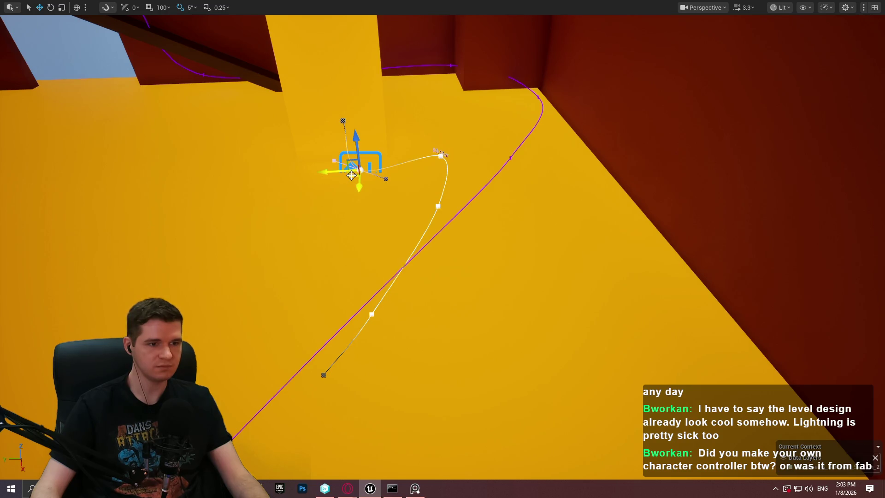
mouse_move(410, 194)
mouse_down()
mouse_move(384, 168)
mouse_move(379, 198)
mouse_up()
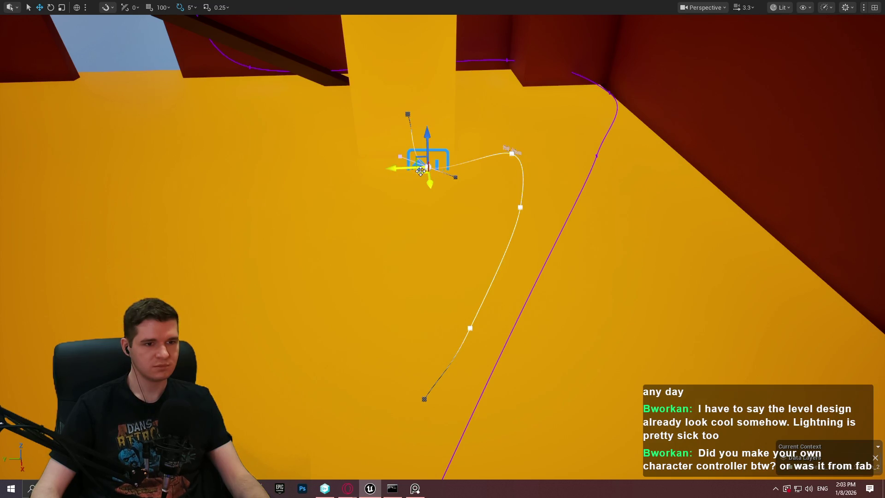
drag(423, 173, 374, 192)
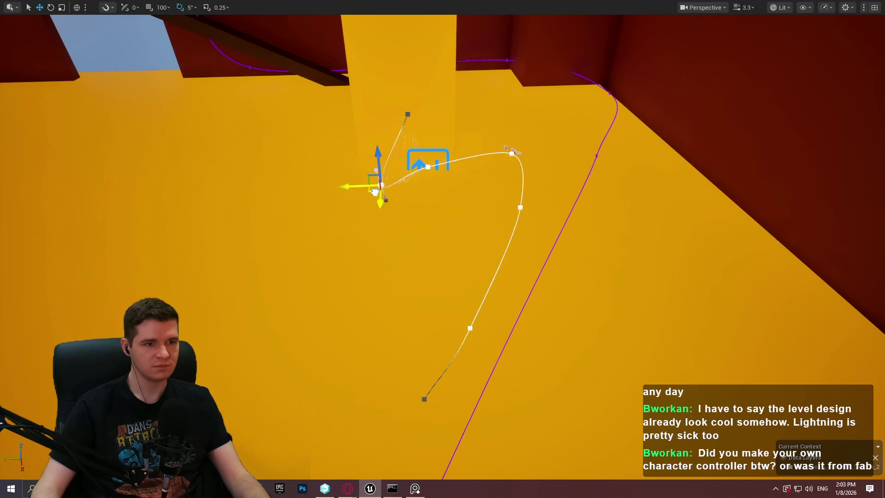
key(ctrl+z)
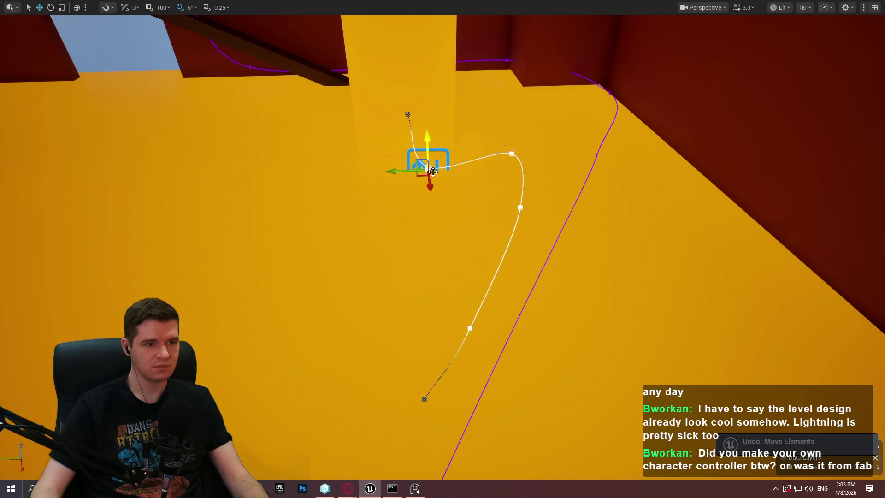
mouse_move(420, 177)
mouse_down()
mouse_move(383, 191)
mouse_move(377, 221)
mouse_move(364, 226)
mouse_up()
key(e)
Move several spline points up, right and left to reshape the platform's curve
key(w)
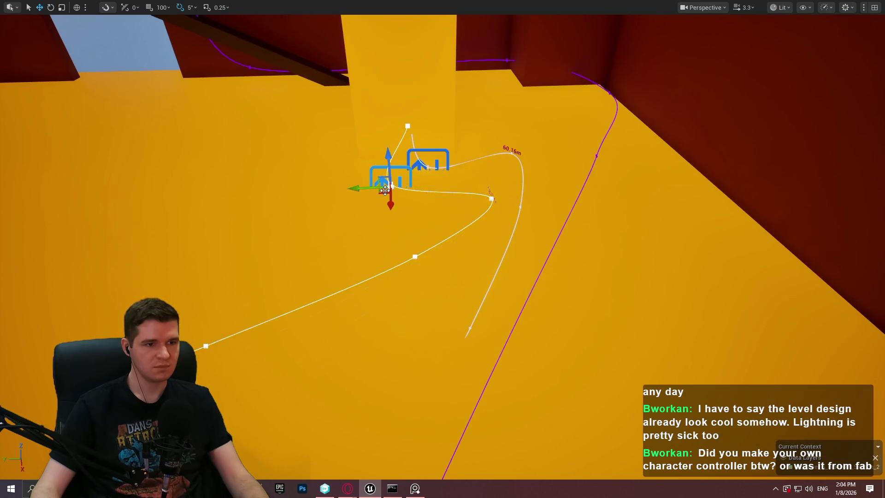
drag(383, 195, 413, 174)
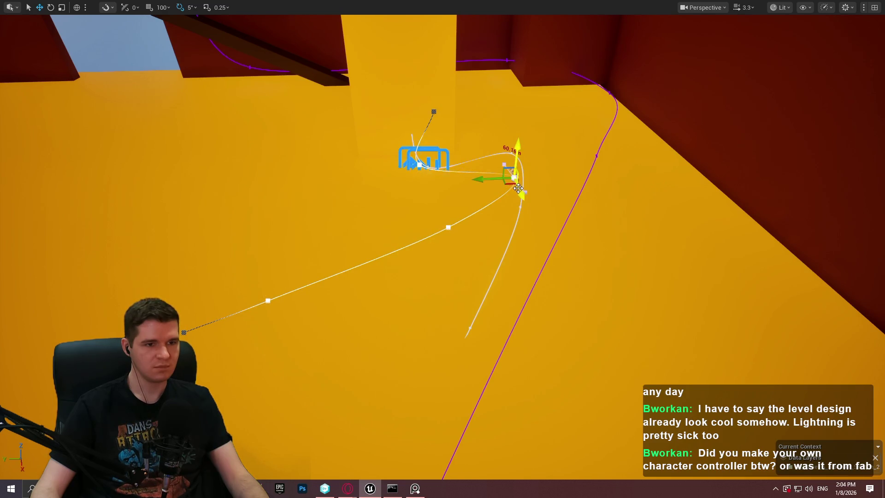
mouse_move(510, 185)
mouse_down()
mouse_move(572, 198)
mouse_move(591, 187)
mouse_move(581, 183)
mouse_up()
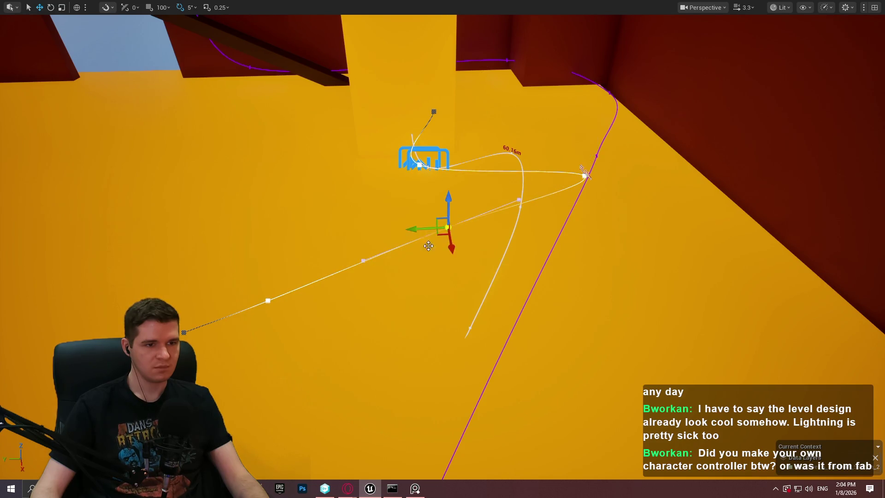
mouse_move(439, 235)
mouse_down()
mouse_move(418, 246)
mouse_move(404, 237)
mouse_move(409, 228)
mouse_up()
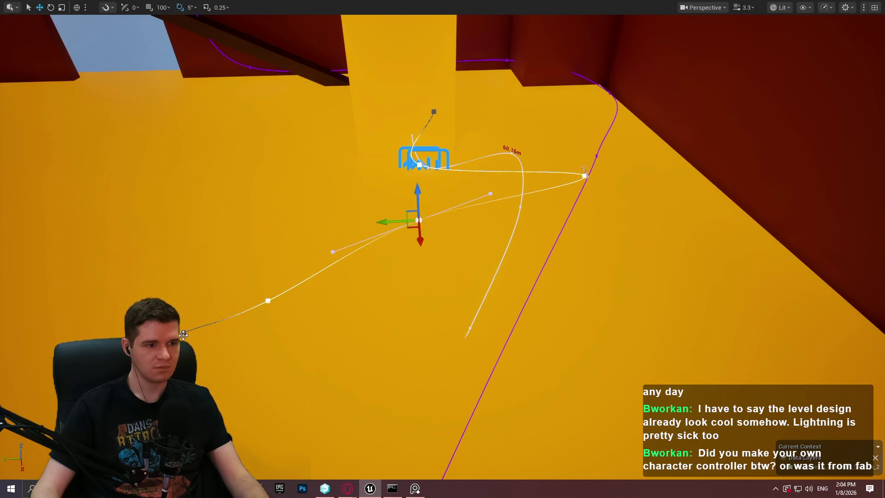
Delete the lower spline point and pull the end point in, tightening the path to about 57.24 m
click(274, 299)
key(Delete)
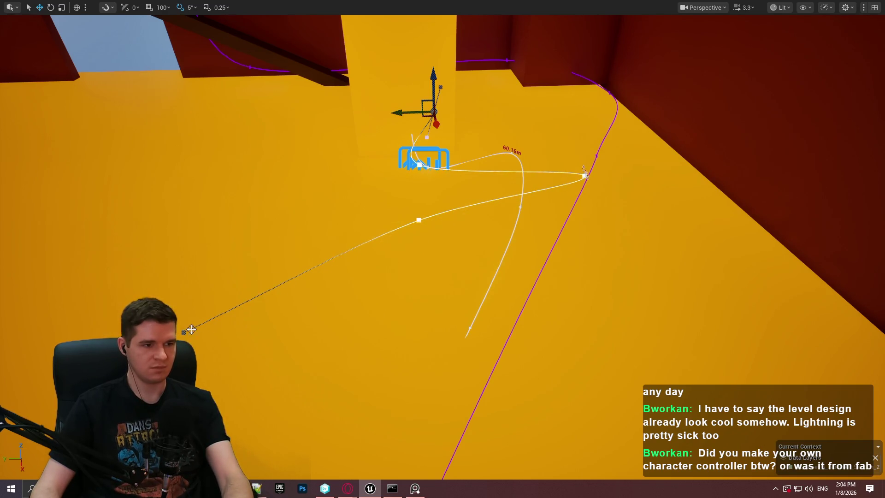
drag(184, 337, 353, 239)
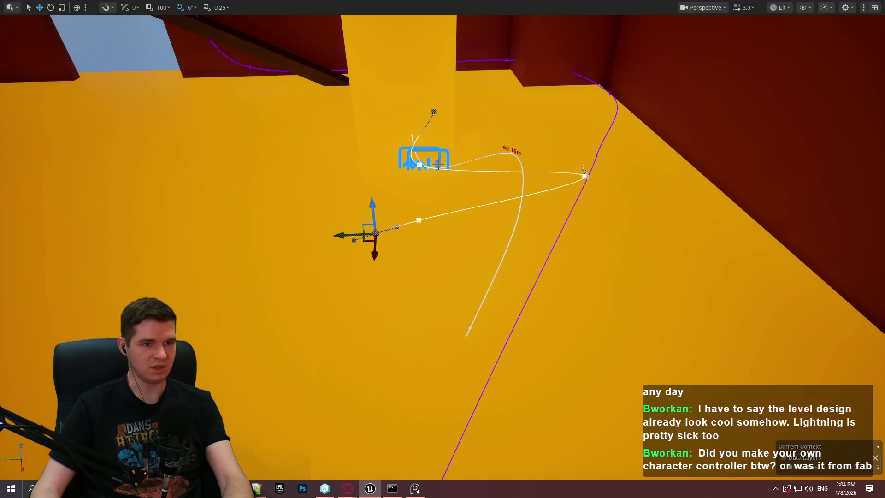
mouse_move(583, 170)
mouse_down()
mouse_move(532, 182)
mouse_move(551, 175)
mouse_move(560, 157)
mouse_move(571, 166)
mouse_move(548, 156)
mouse_up()
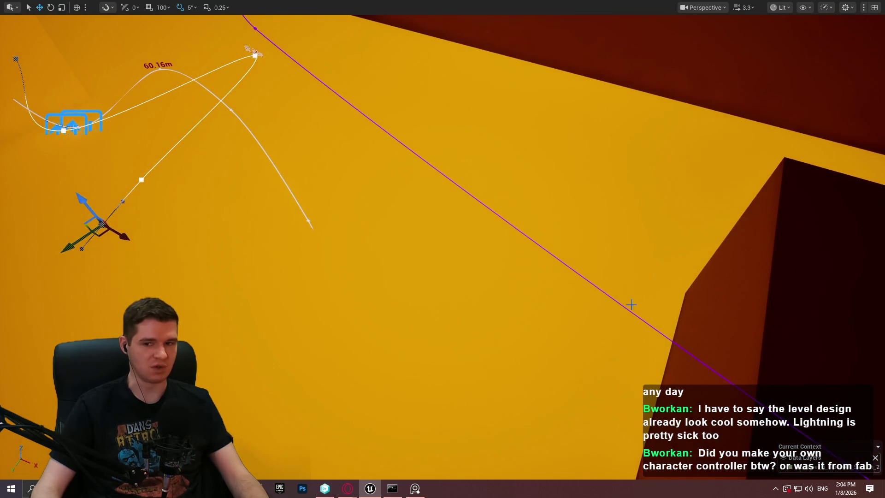
mouse_move(775, 241)
mouse_down()
mouse_move(753, 243)
mouse_move(698, 288)
mouse_up()
mouse_move(449, 291)
mouse_down()
mouse_move(375, 345)
mouse_move(770, 296)
mouse_move(707, 308)
mouse_move(730, 260)
mouse_move(733, 272)
mouse_move(553, 184)
mouse_move(405, 91)
mouse_up()
click(418, 313)
Scale the dark blockout box into a small thin floating slab and position it over the floor
key(r)
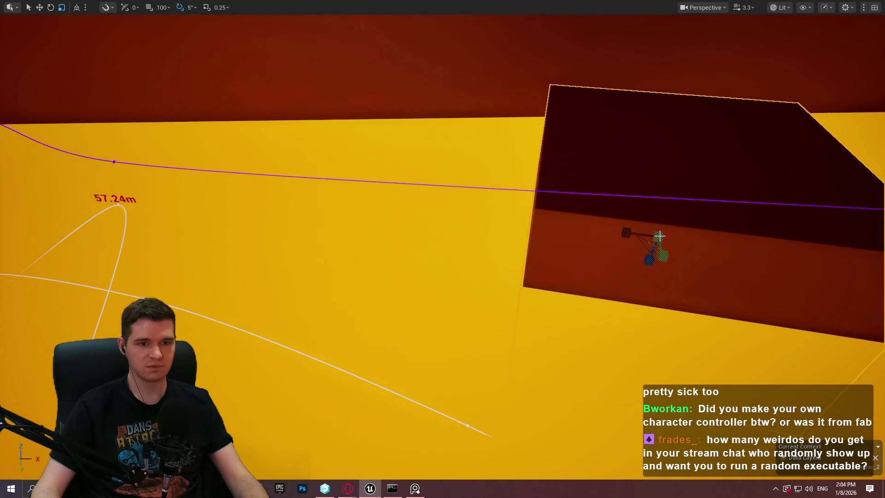
mouse_move(632, 232)
mouse_down()
mouse_move(659, 227)
mouse_move(645, 229)
mouse_up()
mouse_move(668, 262)
mouse_down()
mouse_move(656, 251)
mouse_move(643, 258)
mouse_up()
mouse_move(672, 210)
mouse_down()
mouse_move(675, 177)
mouse_move(669, 193)
mouse_up()
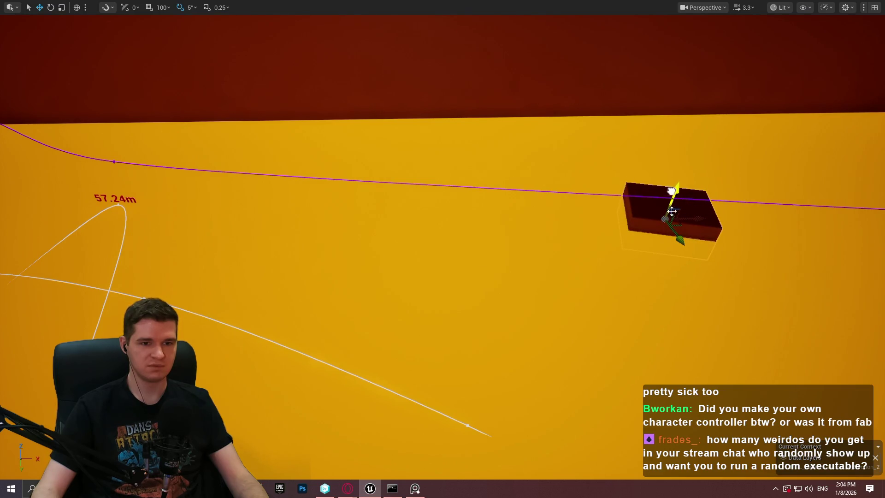
mouse_move(680, 226)
mouse_down()
mouse_move(581, 347)
mouse_move(580, 422)
mouse_up()
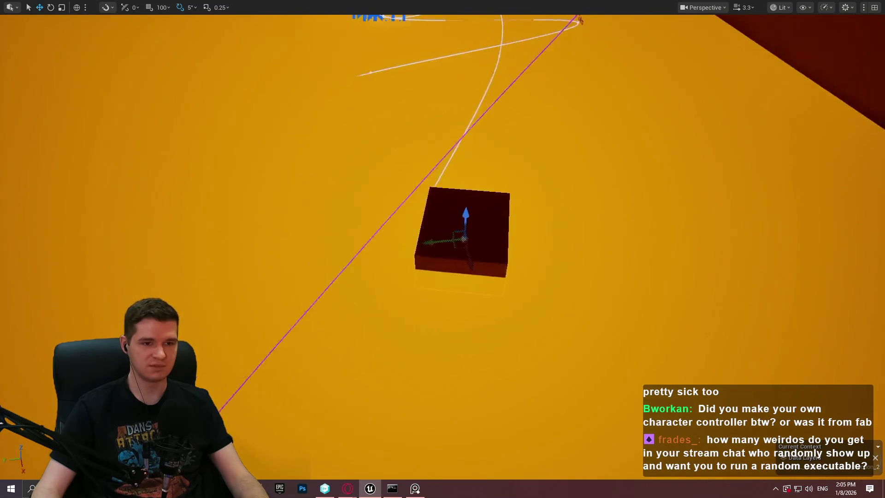
key(r)
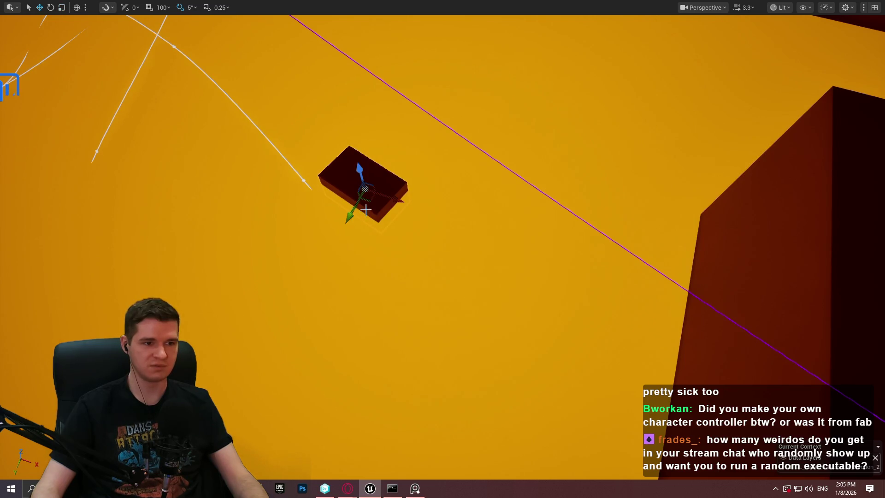
mouse_move(367, 203)
mouse_down()
mouse_move(502, 256)
mouse_move(415, 261)
mouse_move(454, 262)
mouse_move(484, 208)
mouse_move(494, 230)
mouse_move(555, 242)
mouse_move(533, 229)
mouse_move(551, 236)
mouse_move(320, 251)
mouse_move(332, 254)
mouse_up()
Duplicate the box, rotate the copy about 65 degrees, and move it up and right beside the first
key(e)
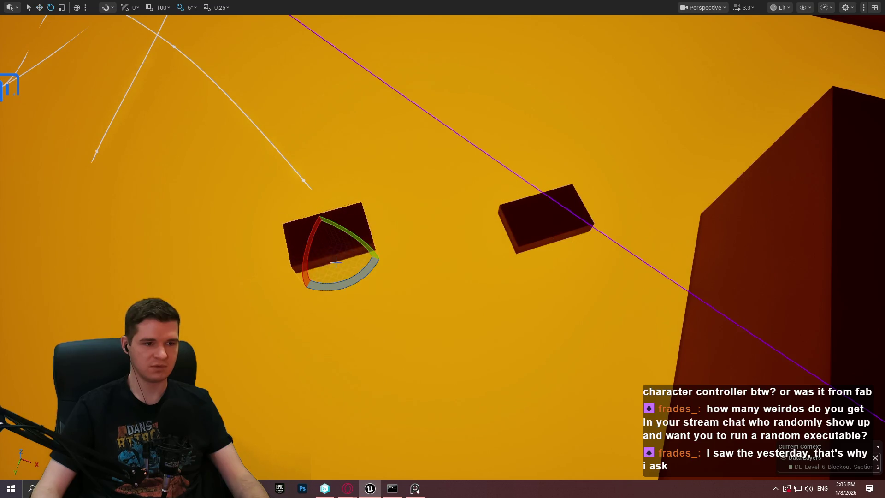
mouse_move(369, 279)
mouse_down()
mouse_move(390, 263)
mouse_move(340, 288)
mouse_up()
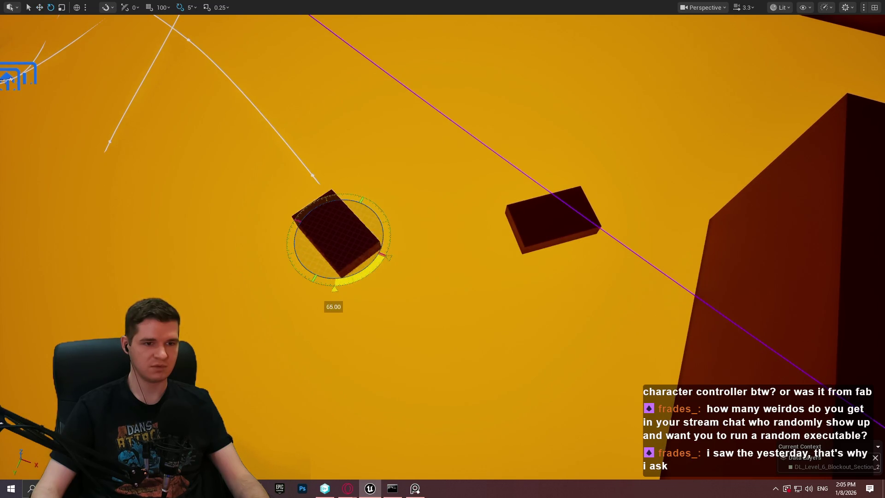
mouse_move(345, 251)
mouse_down()
mouse_move(401, 226)
mouse_move(393, 229)
mouse_move(387, 174)
mouse_move(410, 172)
mouse_up()
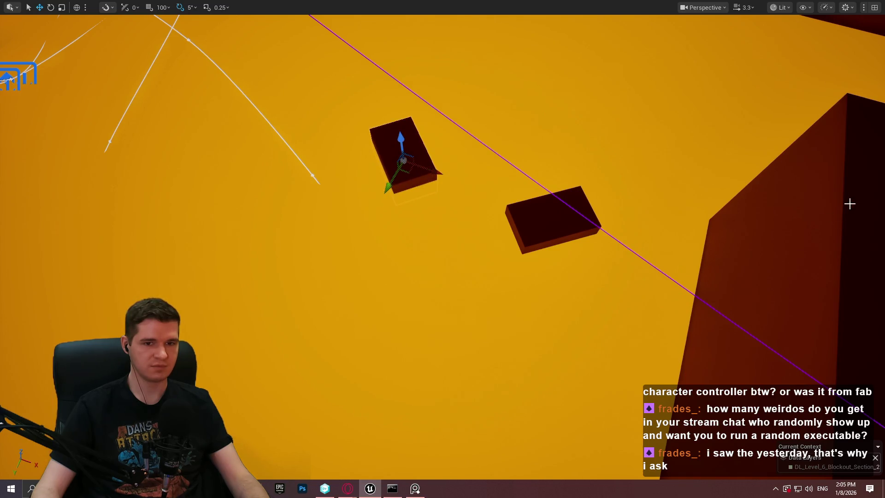
right_click(847, 206)
click(764, 466)
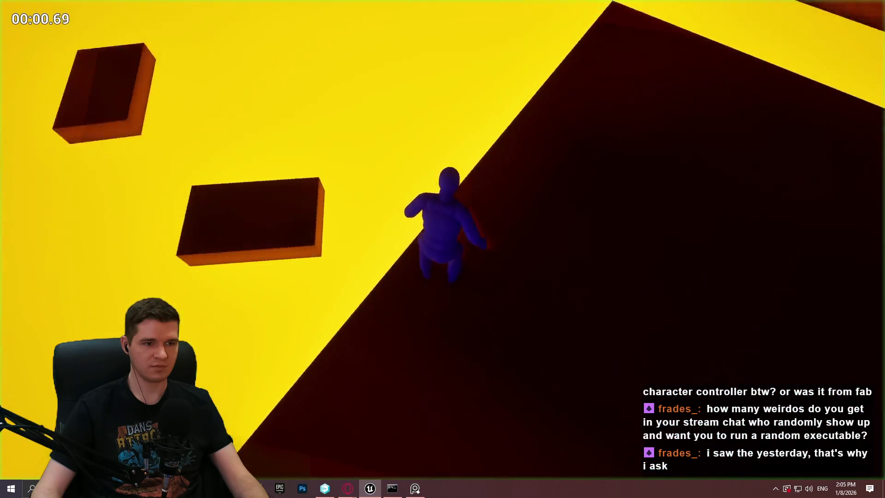
key(space)
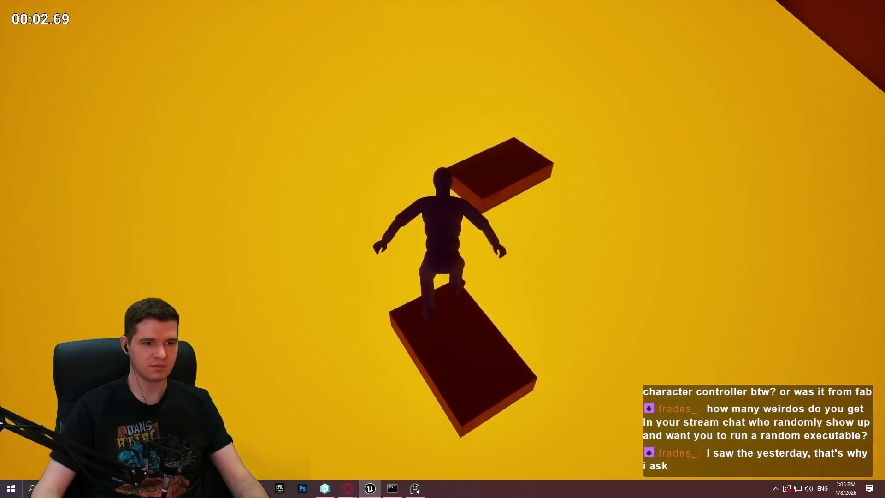
key(space)
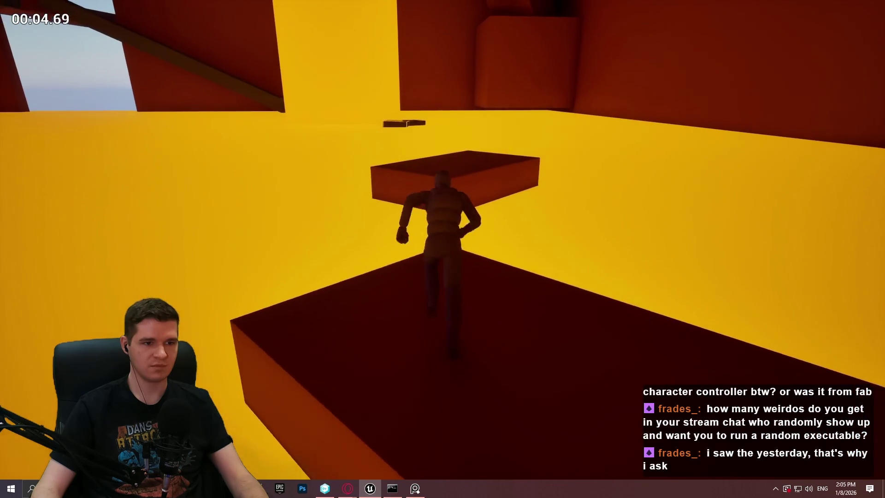
key(space)
key(Escape)
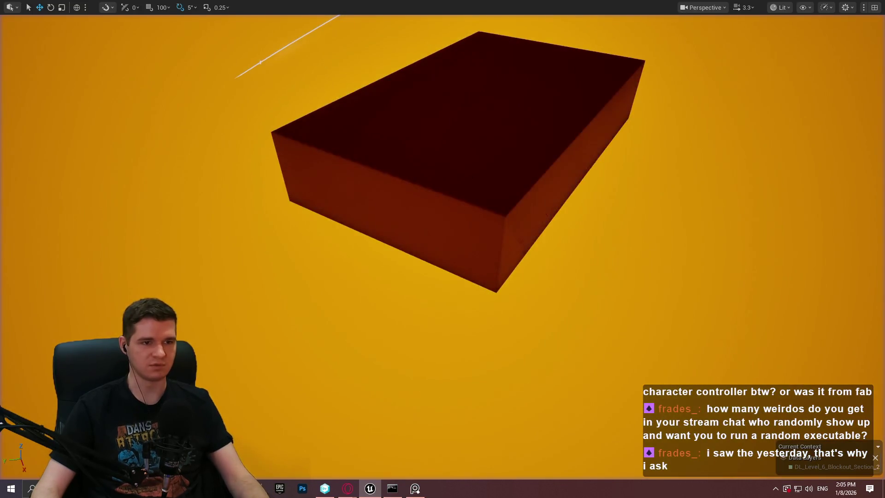
Move the platform down-right, squash it into a narrow slab, and raise it near the beam
scroll(459, 210, down, 5)
mouse_move(460, 210)
mouse_down()
mouse_move(574, 266)
mouse_move(721, 282)
mouse_up()
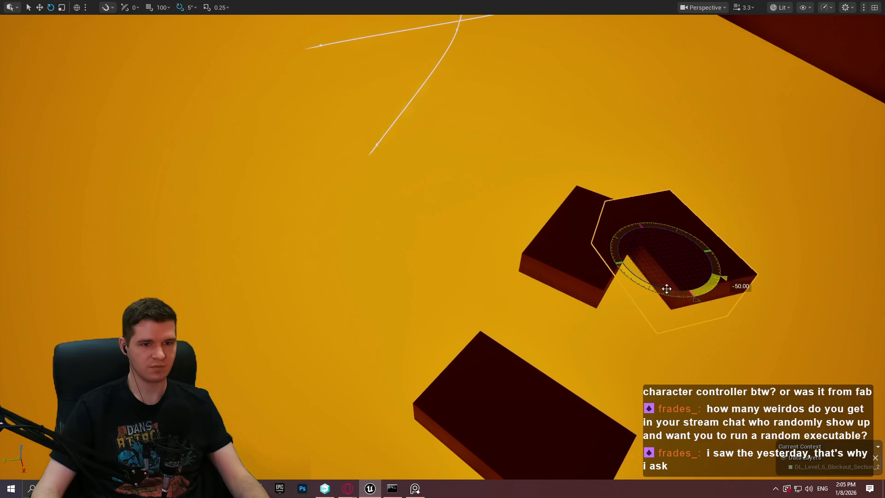
mouse_move(639, 263)
mouse_down()
mouse_move(618, 267)
mouse_move(510, 201)
mouse_move(551, 192)
mouse_up()
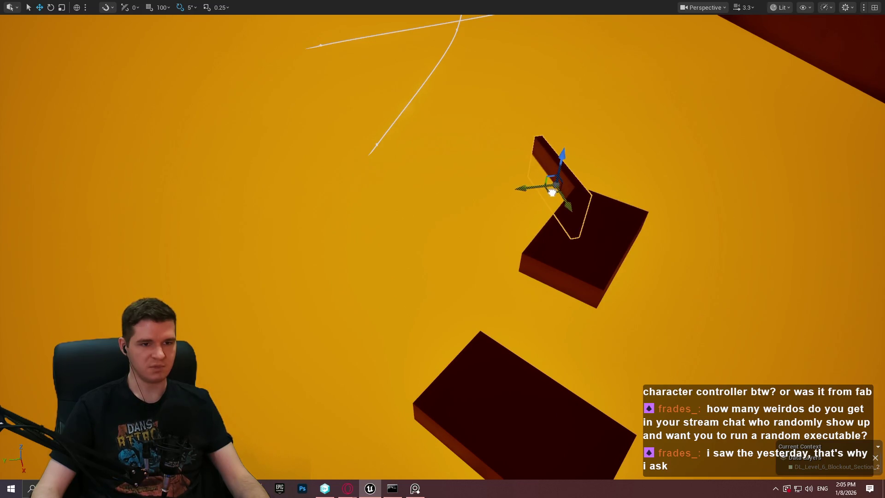
mouse_move(583, 209)
mouse_down()
mouse_move(507, 157)
mouse_move(551, 178)
mouse_up()
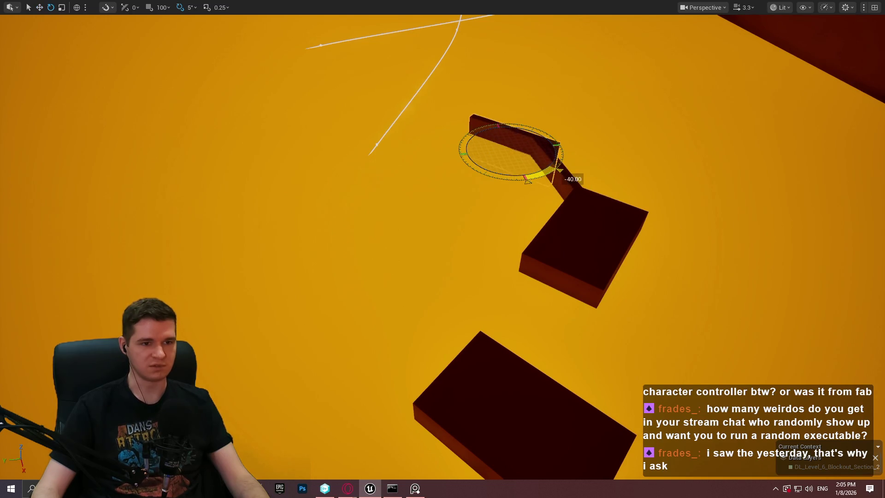
drag(484, 153, 443, 165)
drag(424, 221, 427, 212)
Turn the view down onto the dark beam cube and open its actor context menu
scroll(428, 212, down, 5)
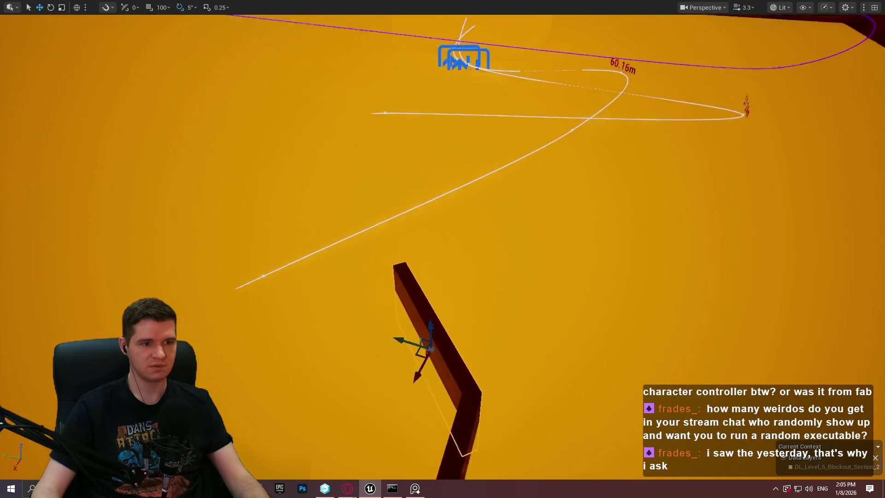
mouse_move(369, 242)
mouse_down()
mouse_move(368, 213)
mouse_move(395, 237)
mouse_move(411, 236)
mouse_up()
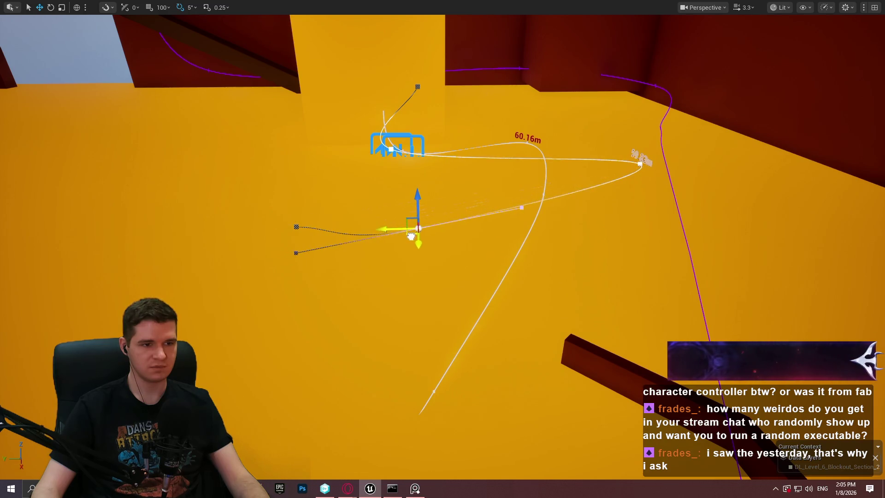
drag(514, 255, 515, 255)
drag(533, 402, 533, 401)
right_click(533, 403)
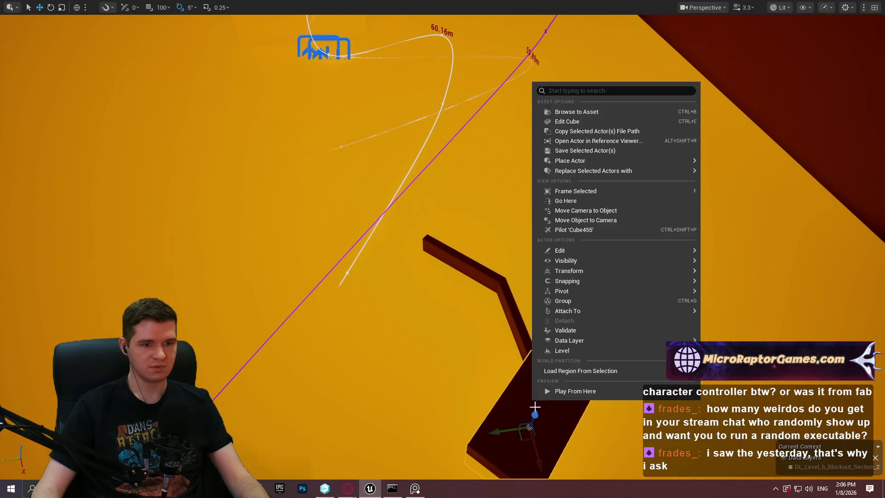
Play From Here on the beam, walk forward, jump twice across the platforms, then exit with Esc
click(589, 396)
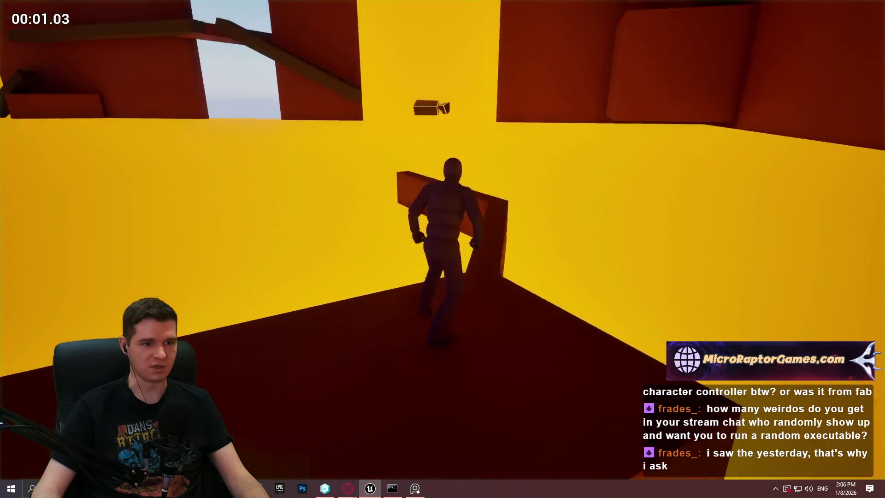
key(w)
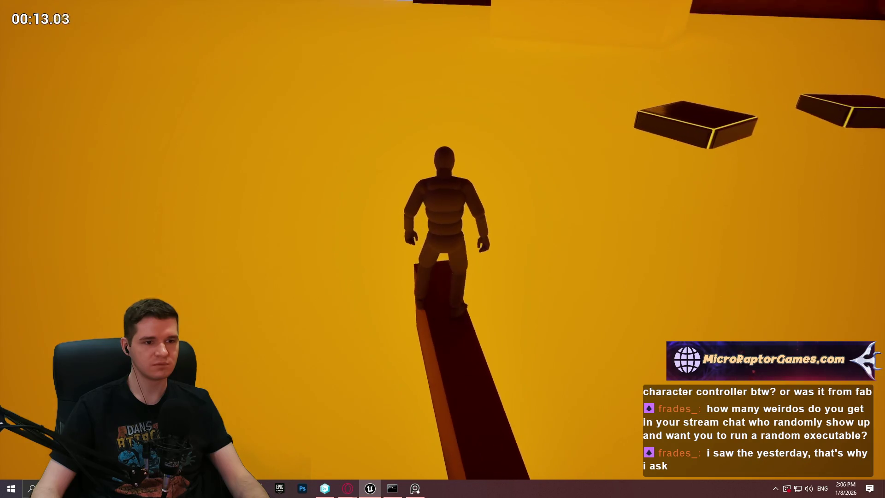
key(space)
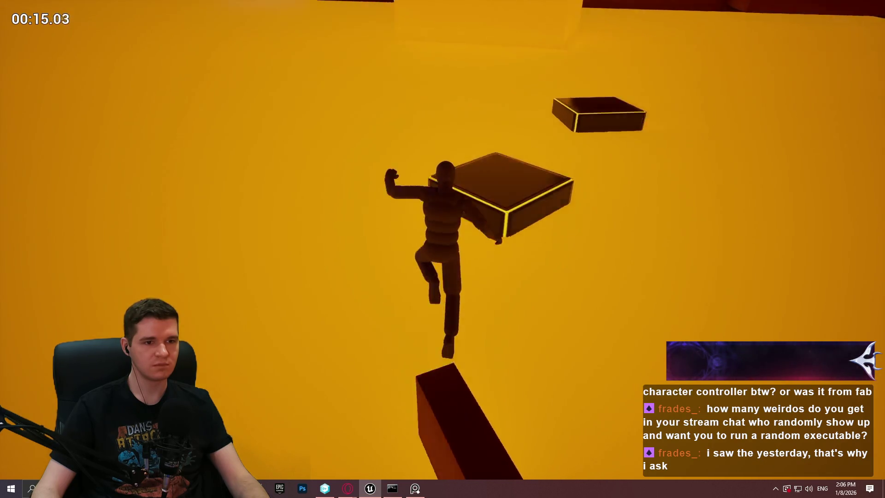
key(space)
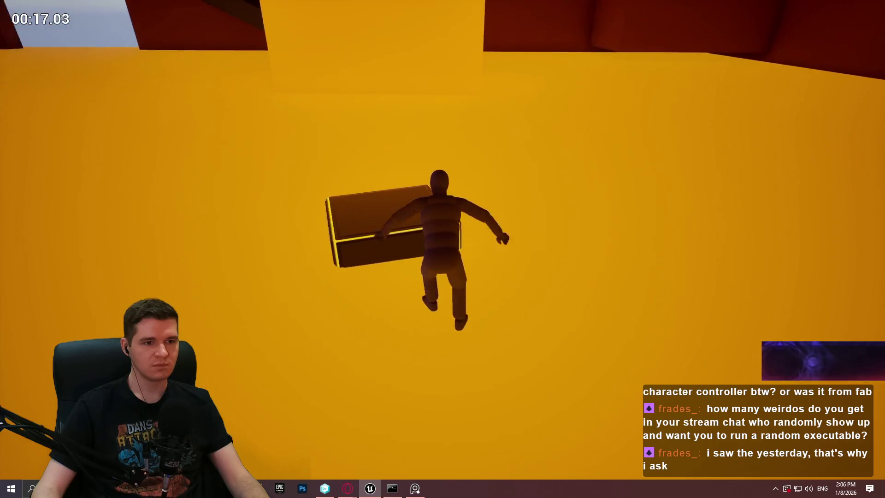
key(Escape)
Add a new point to the 59.89 m spline and drag points to lengthen and reshape the curve
mouse_move(417, 180)
mouse_down()
mouse_move(399, 138)
mouse_move(722, 74)
mouse_up()
click(660, 102)
mouse_move(654, 106)
mouse_down()
mouse_move(650, 171)
mouse_move(599, 286)
mouse_move(535, 357)
mouse_move(554, 284)
mouse_up()
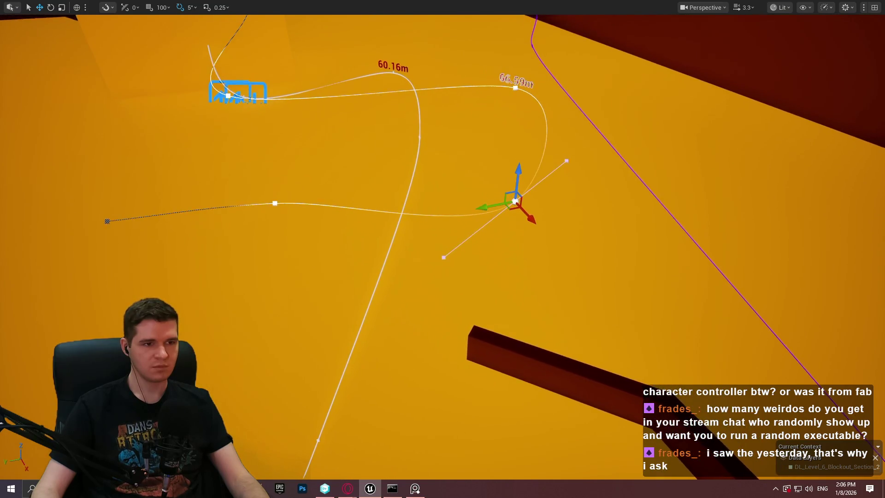
drag(267, 213, 315, 133)
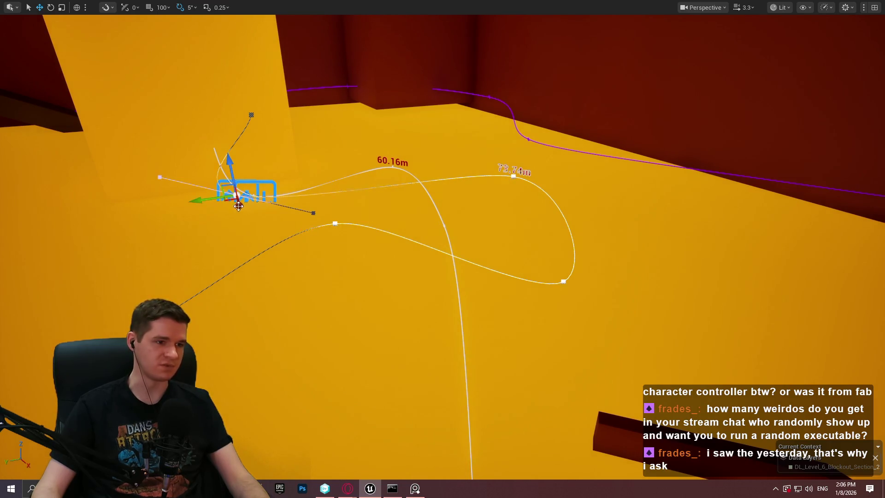
drag(228, 200, 329, 169)
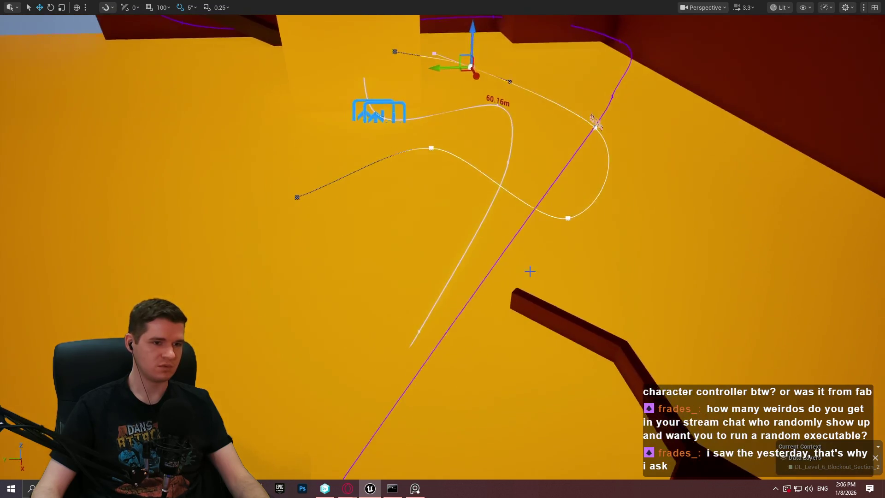
Play From Here on the beam cube again, then stop the session with Esc
right_click(722, 446)
click(722, 446)
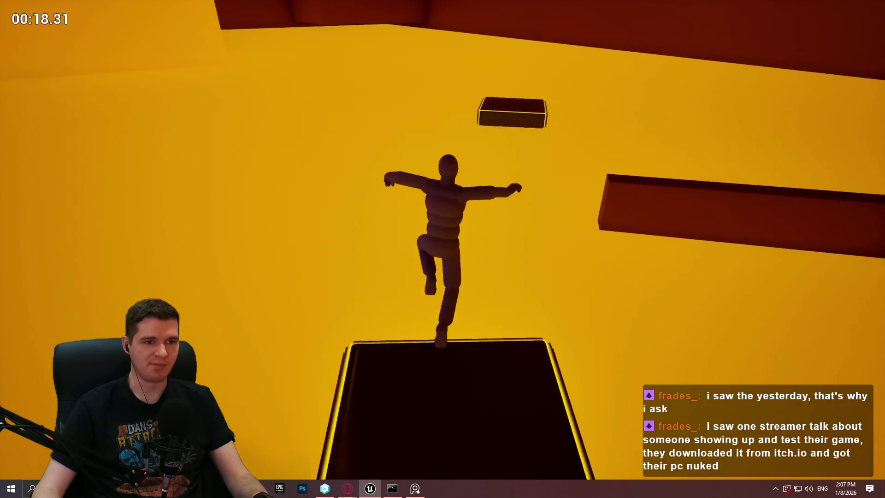
key(Escape)
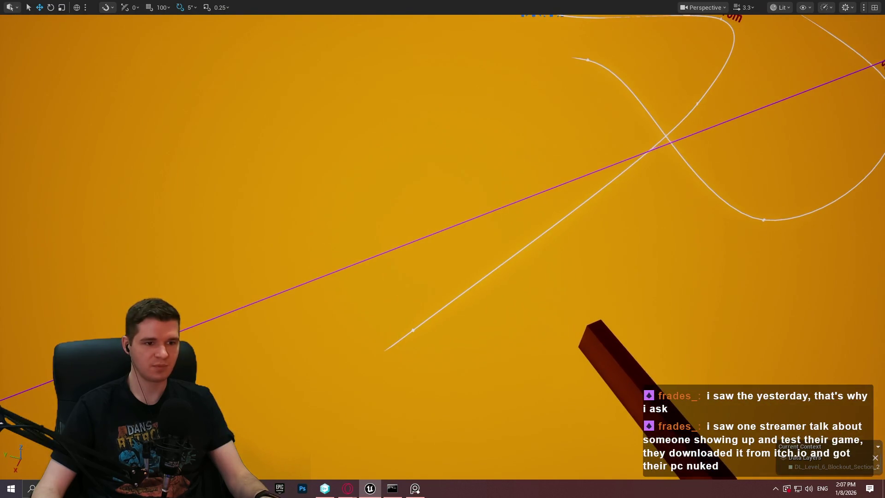
Restore the full editor layout and set the platform's MetersPerSecond to 2
scroll(703, 217, down, 3)
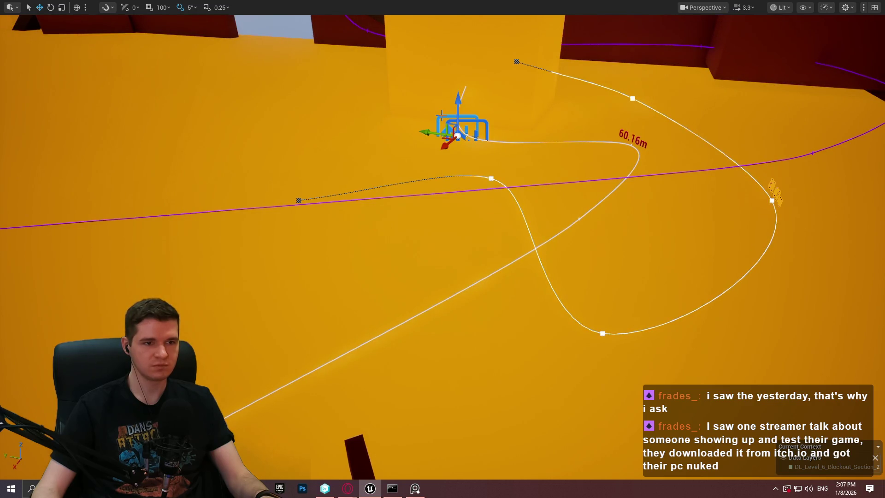
key(F11)
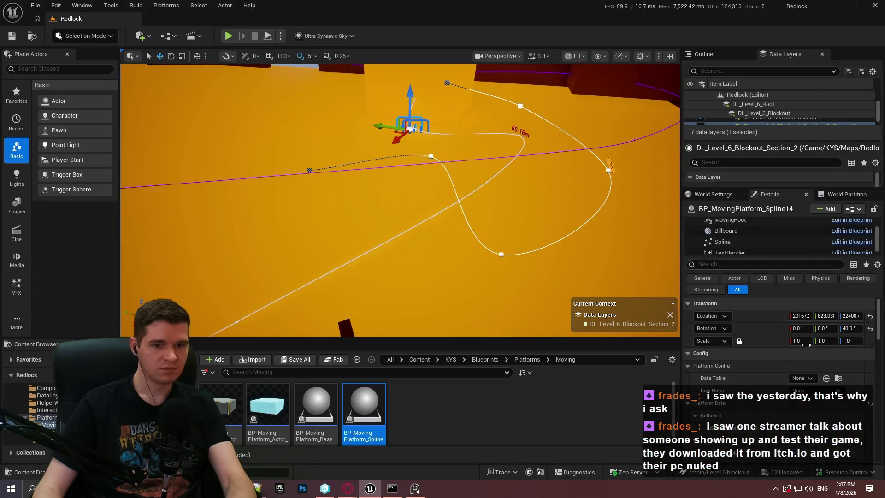
scroll(753, 391, down, 2)
scroll(758, 408, down, 4)
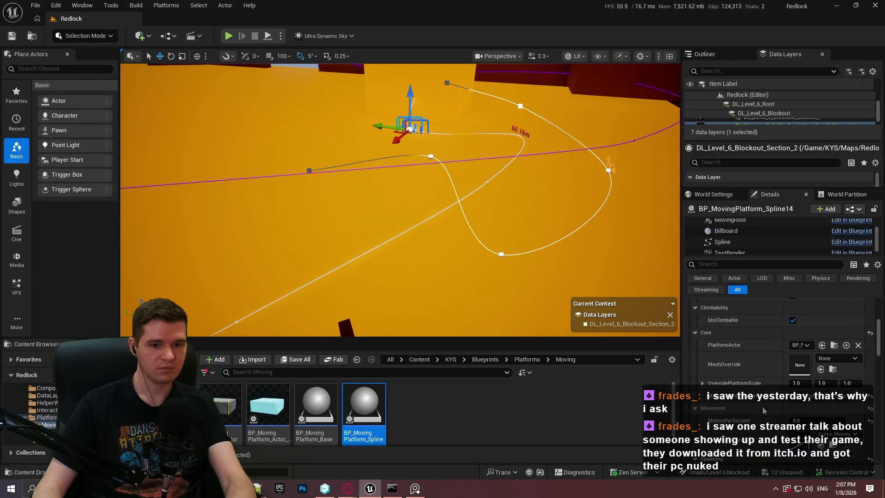
text(2)
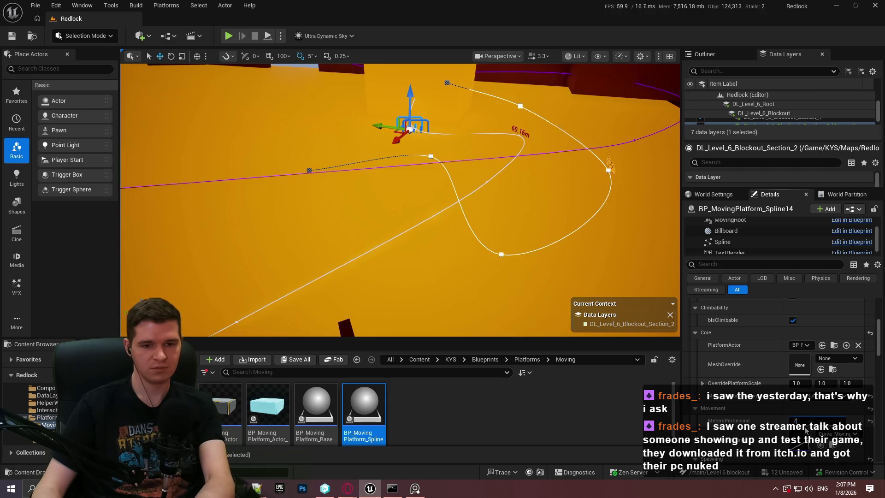
Select a top-left spline point and drag it down-left
click(446, 82)
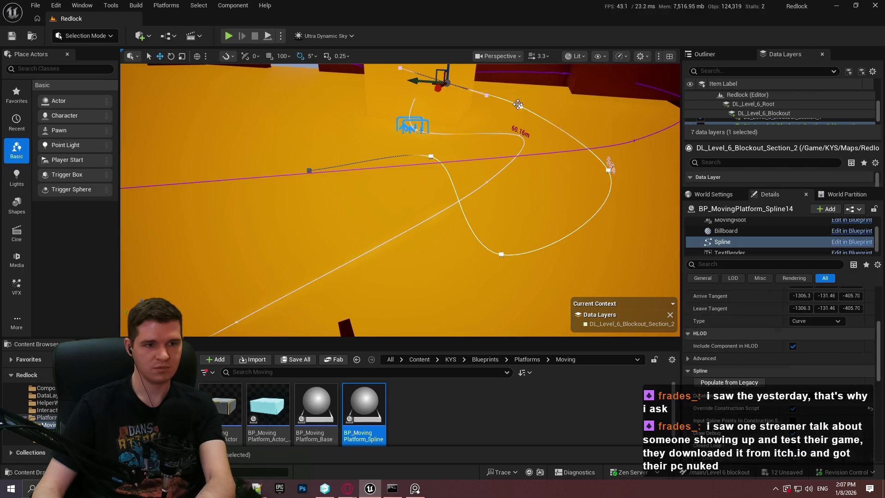
click(521, 107)
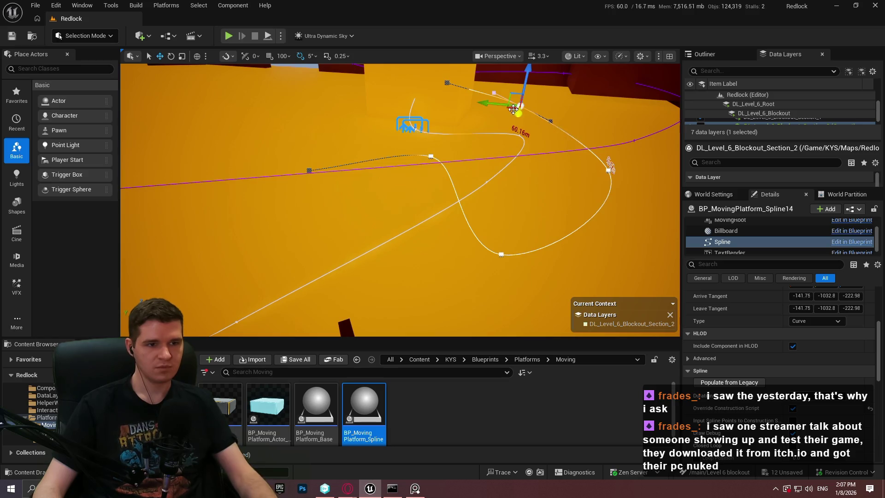
mouse_move(513, 108)
mouse_down()
mouse_move(457, 157)
mouse_move(464, 128)
mouse_up()
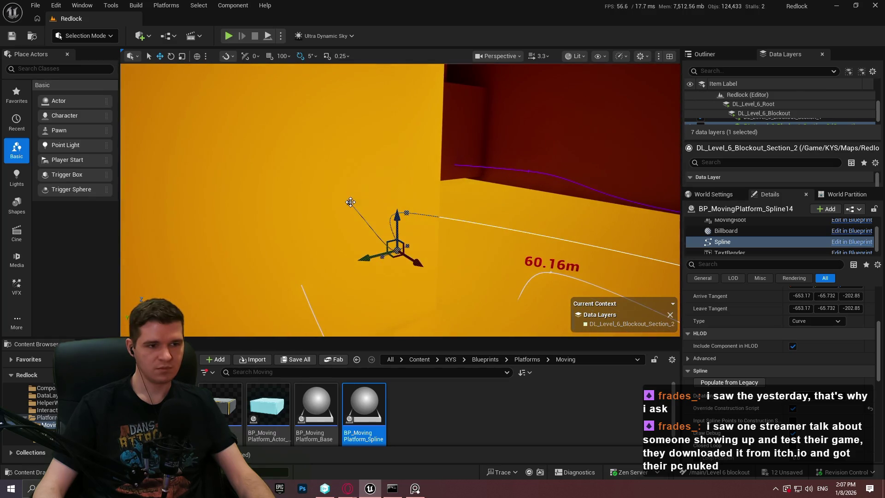
mouse_move(344, 207)
mouse_down()
mouse_move(314, 220)
mouse_move(361, 216)
mouse_move(361, 263)
mouse_up()
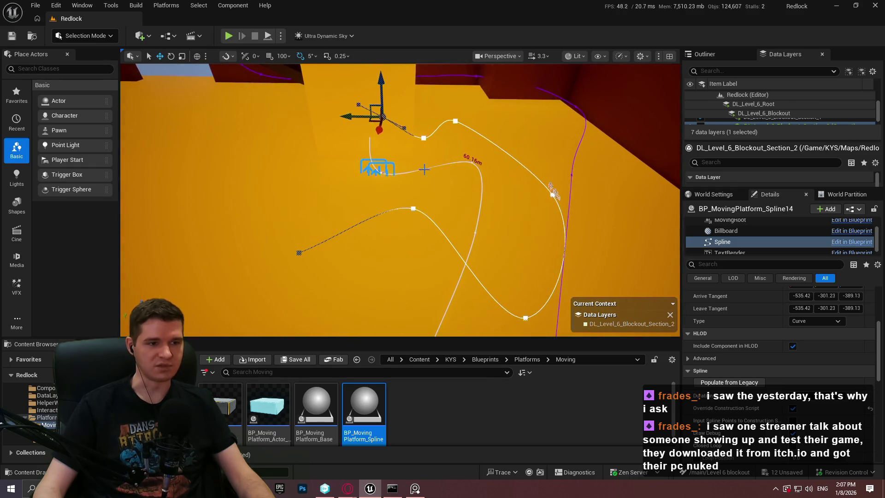
Switch the selection from BP_MovingPlatform_Spline13 to BP_MovingPlatform_Spline14
click(521, 194)
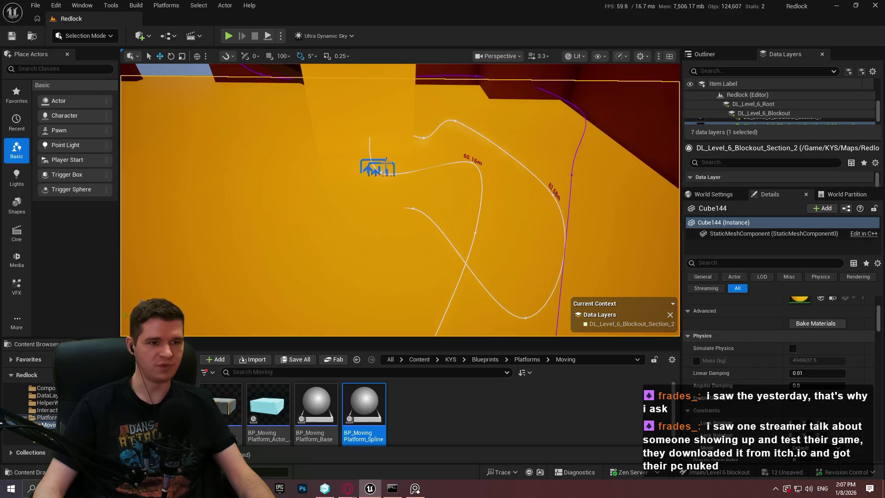
click(376, 170)
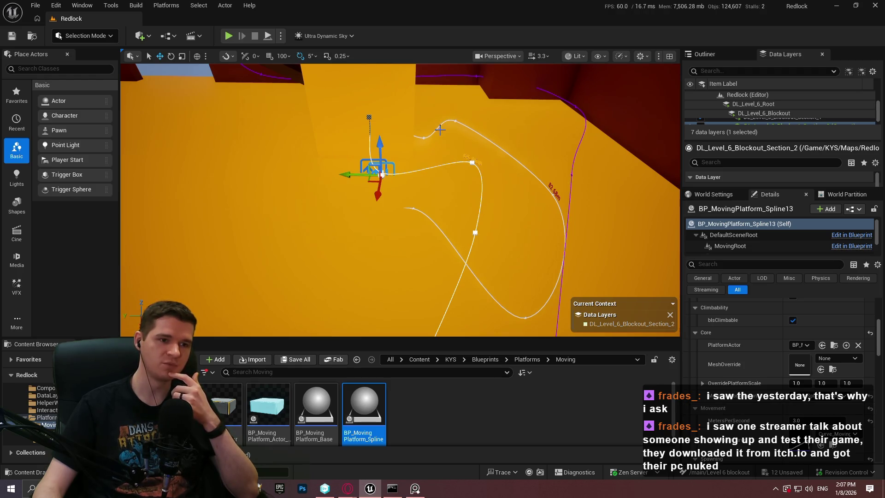
click(377, 171)
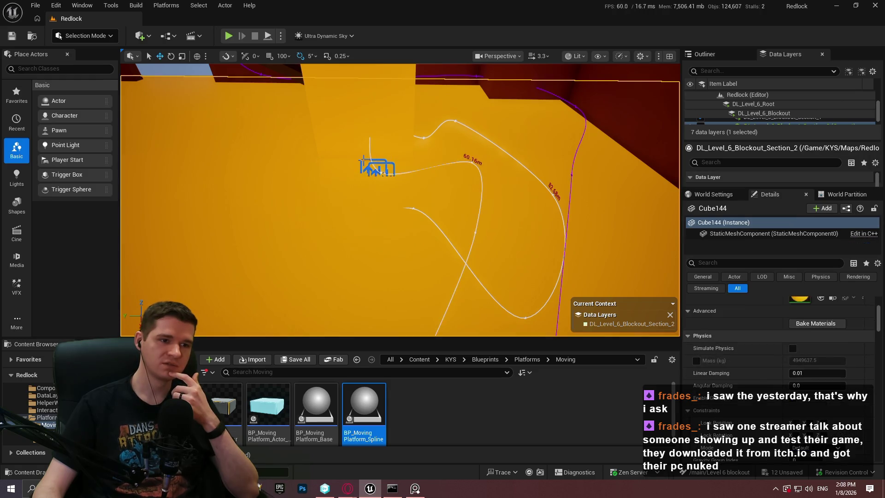
click(364, 160)
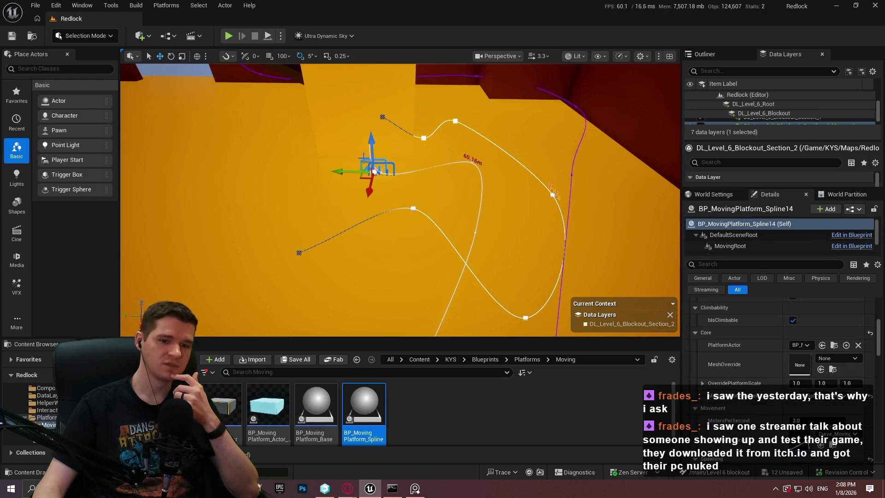
mouse_move(375, 172)
mouse_down()
mouse_move(299, 148)
mouse_move(281, 99)
mouse_up()
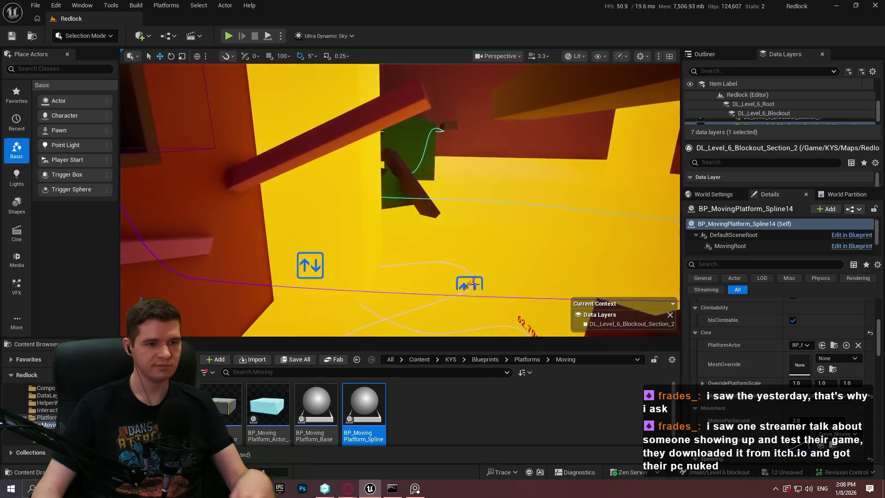
Fly toward the splines and select Spline13, Cube144, then BP_MovingPlatform_Spline14 to show its Details
scroll(788, 444, down, 5)
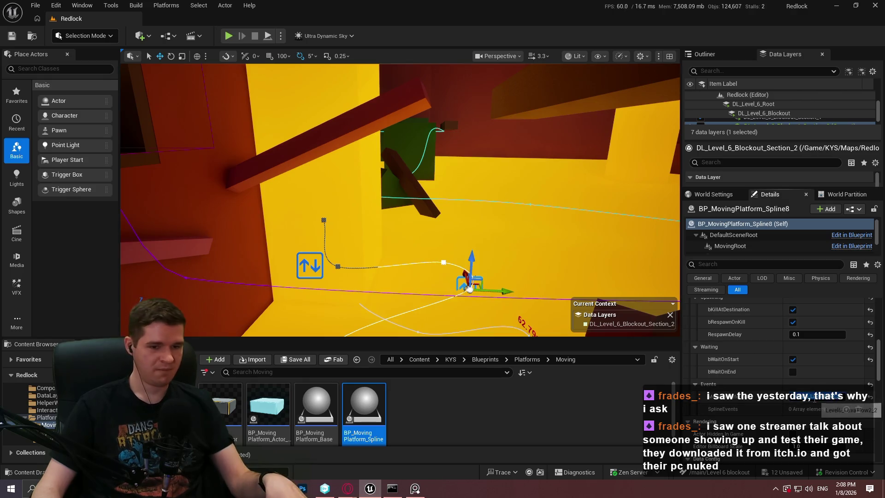
scroll(267, 192, up, 2)
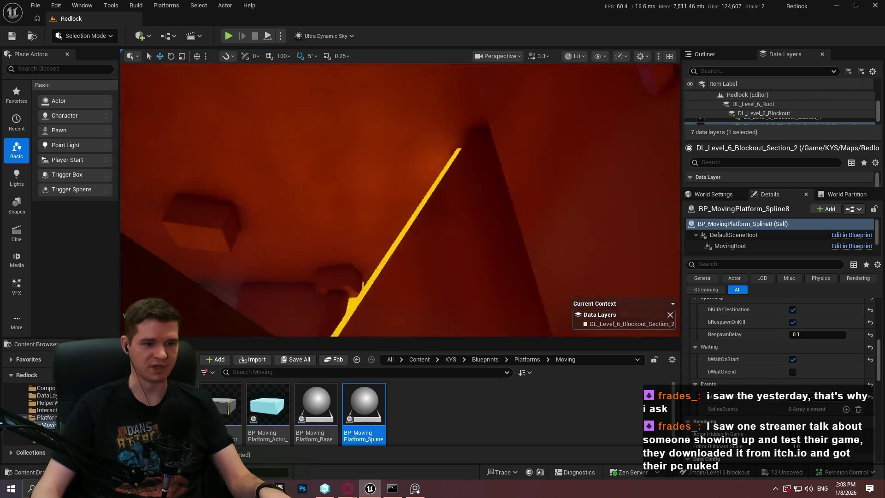
key(w)
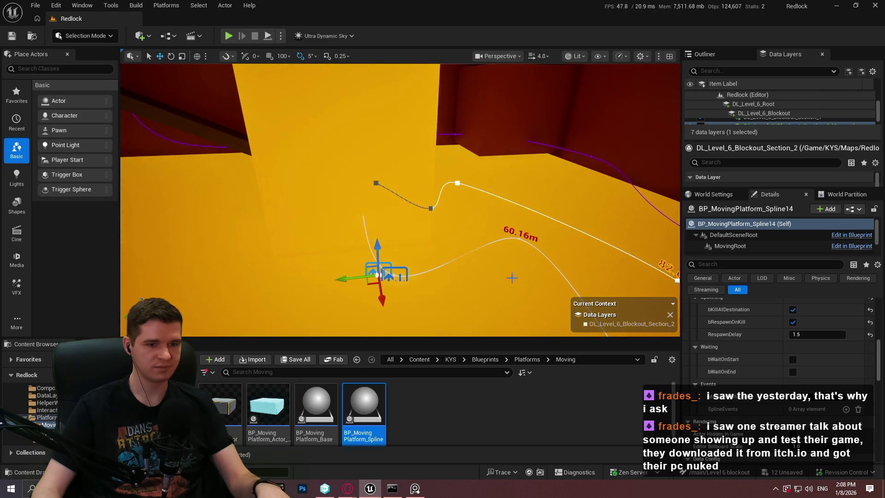
click(532, 231)
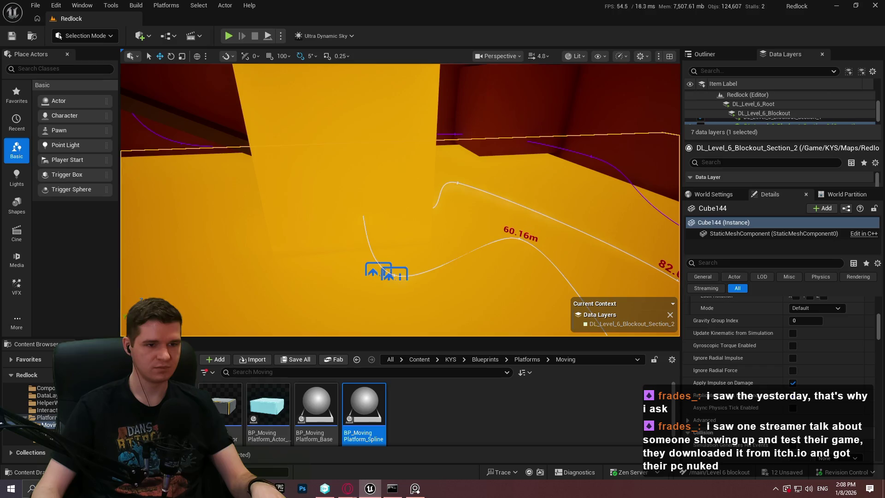
click(525, 236)
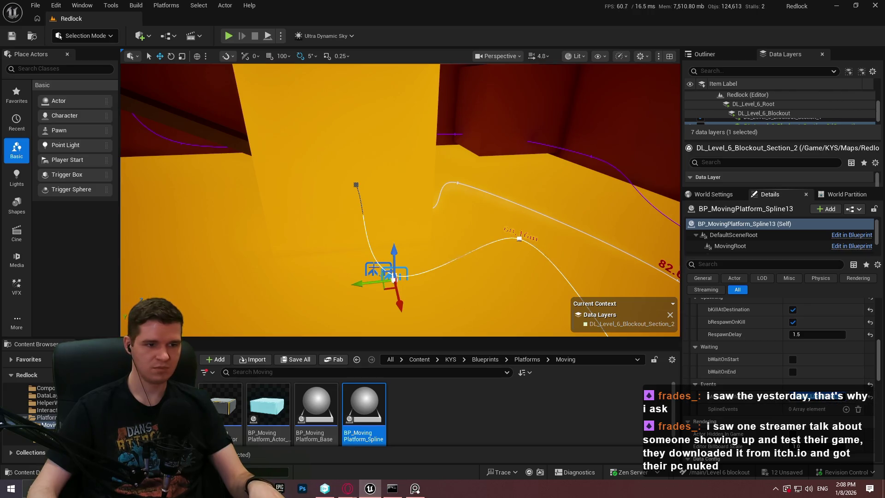
click(376, 264)
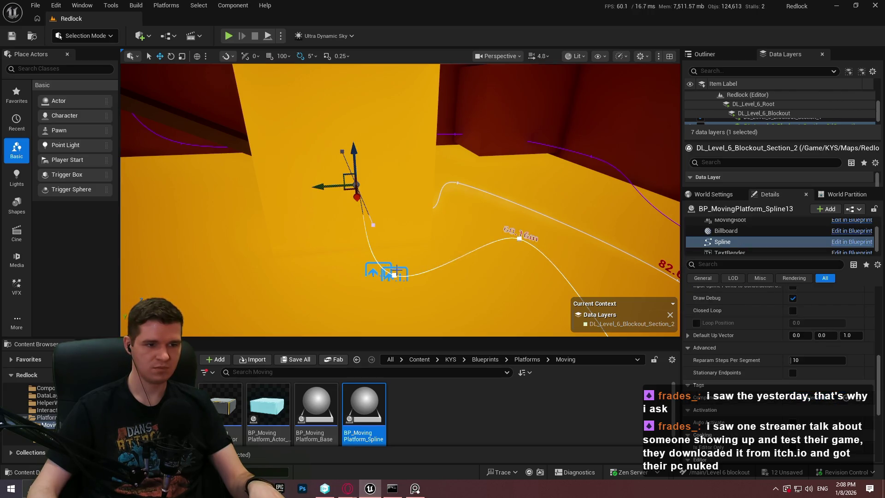
click(390, 277)
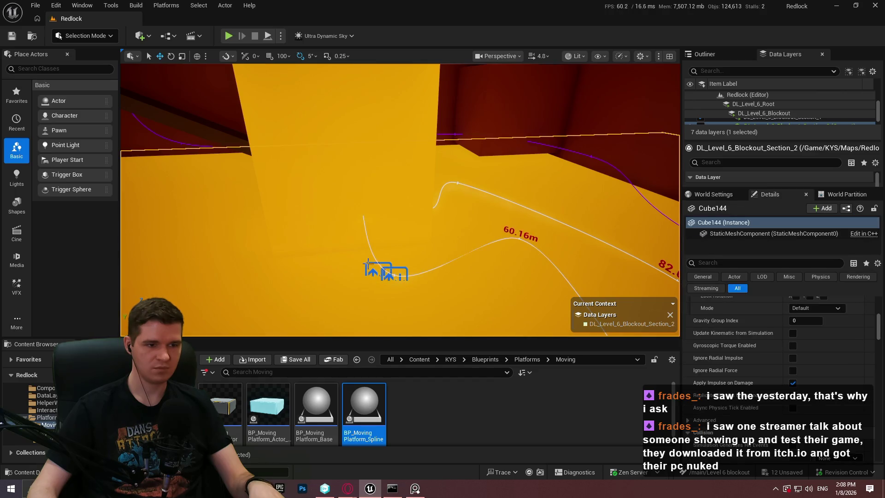
click(368, 266)
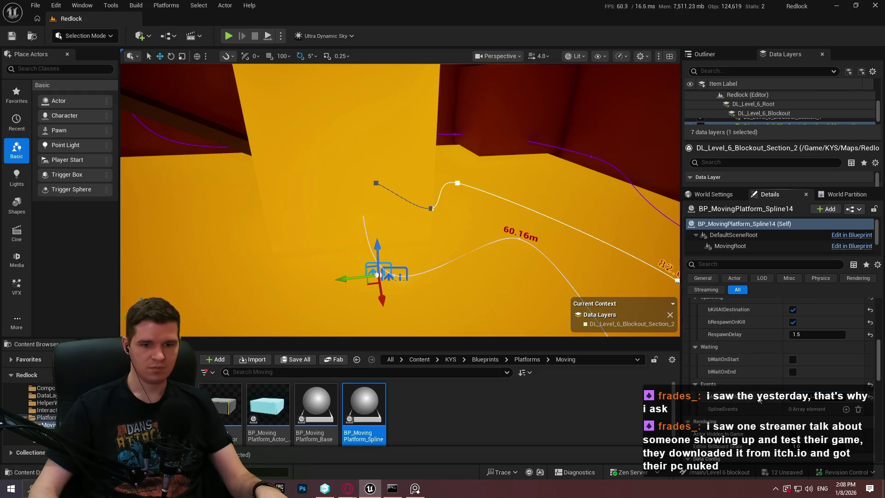
Set Spline14's RespawnDelay to 0.1
scroll(794, 402, up, 2)
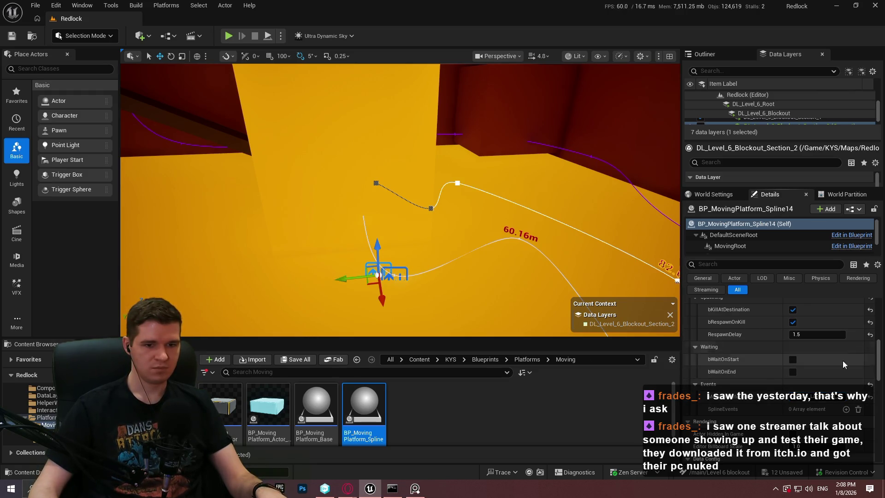
click(793, 403)
click(801, 378)
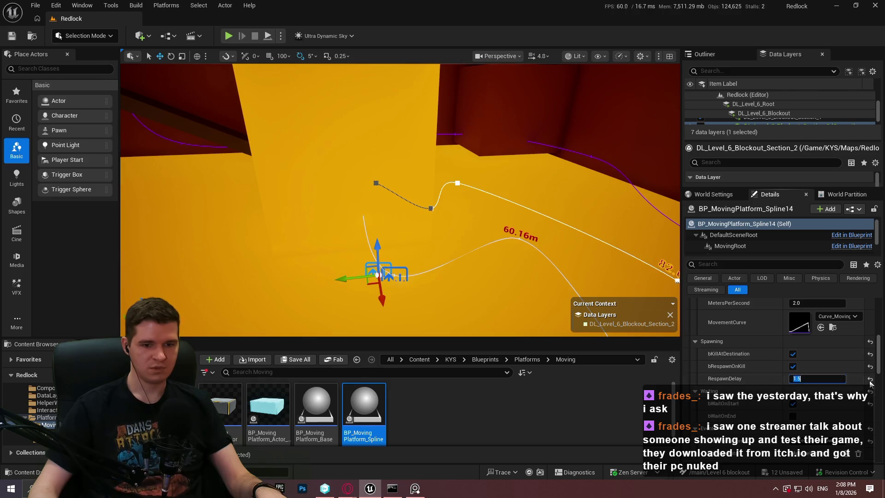
text(0.1)
key(Return)
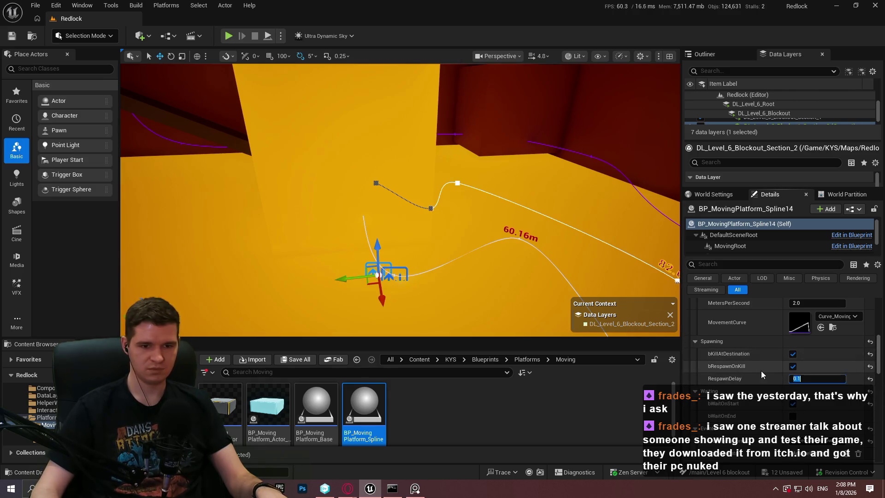
Select Spline13 and set its MetersPerSecond to 2.0
scroll(760, 371, up, 2)
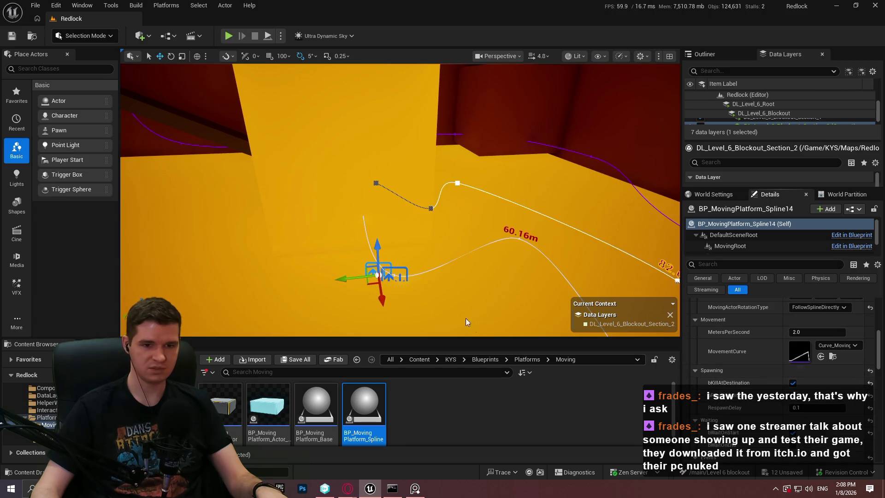
click(519, 238)
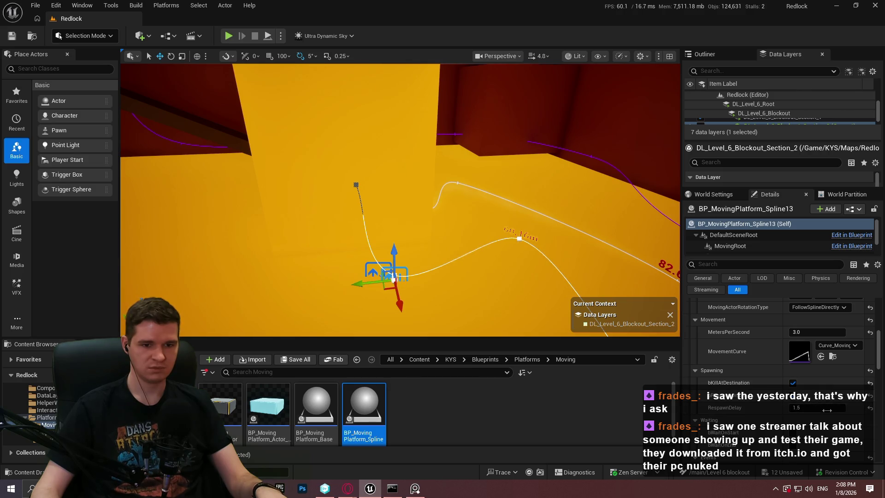
click(799, 332)
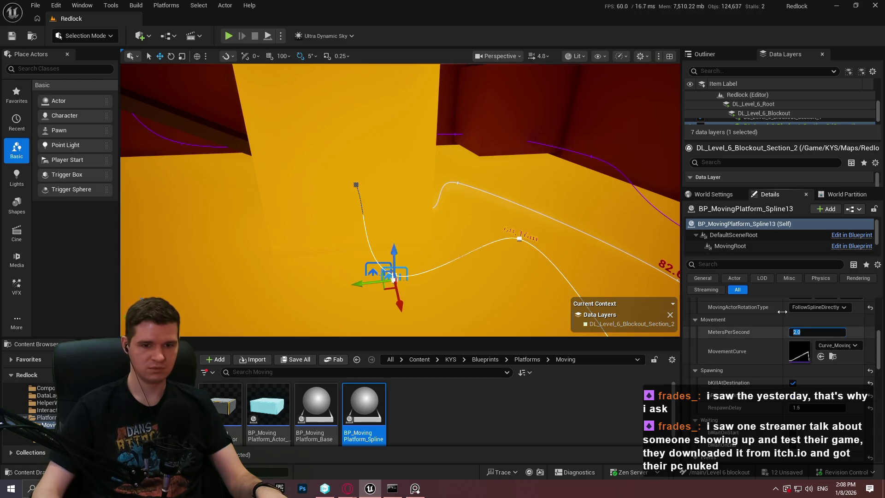
click(724, 352)
Reselect Spline14 and set its MetersPerSecond to 3.0
scroll(749, 371, down, 1)
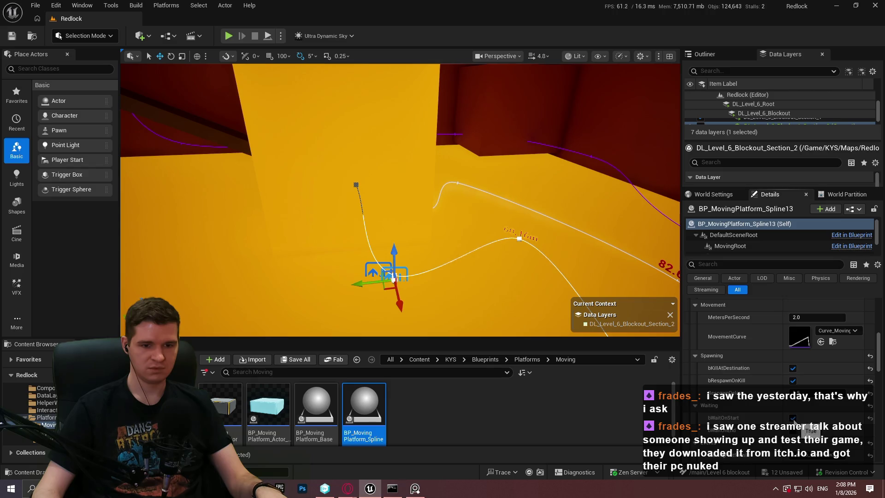
scroll(793, 421, down, 2)
scroll(835, 444, down, 2)
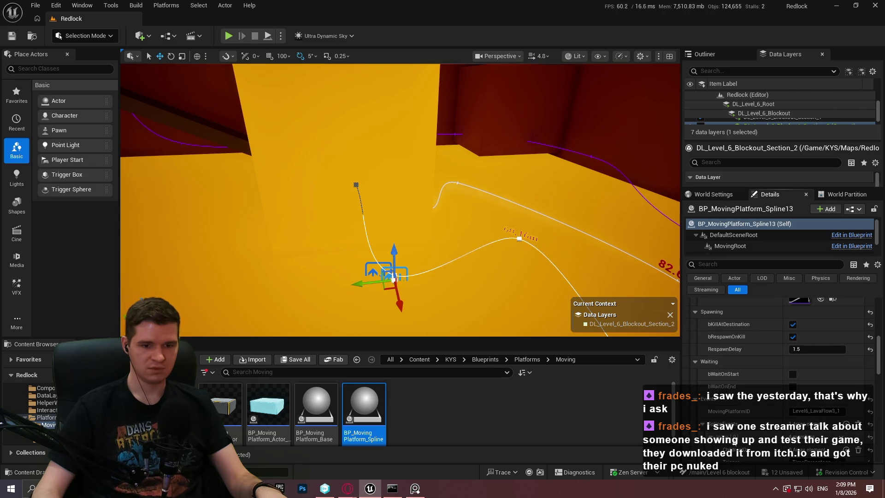
scroll(836, 444, down, 2)
mouse_move(375, 239)
mouse_down()
mouse_move(375, 281)
mouse_move(368, 270)
mouse_up()
click(367, 164)
click(355, 156)
scroll(780, 344, up, 1)
scroll(780, 344, up, 4)
click(816, 347)
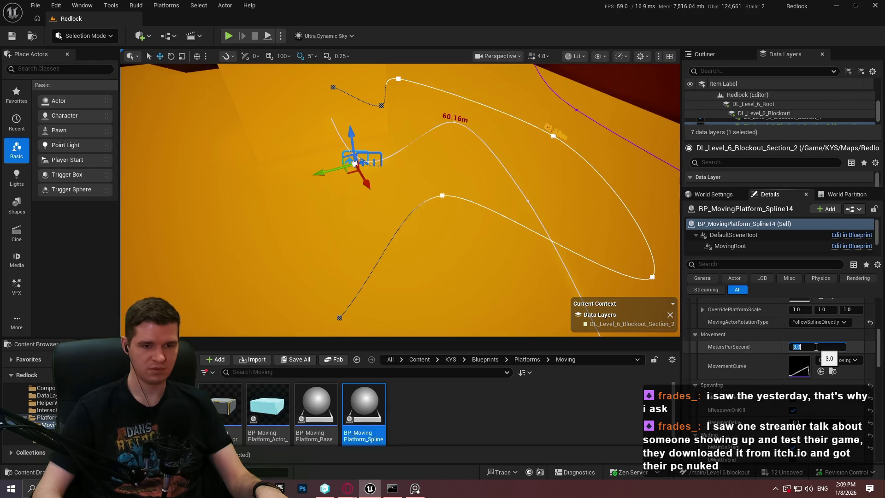
key(Return)
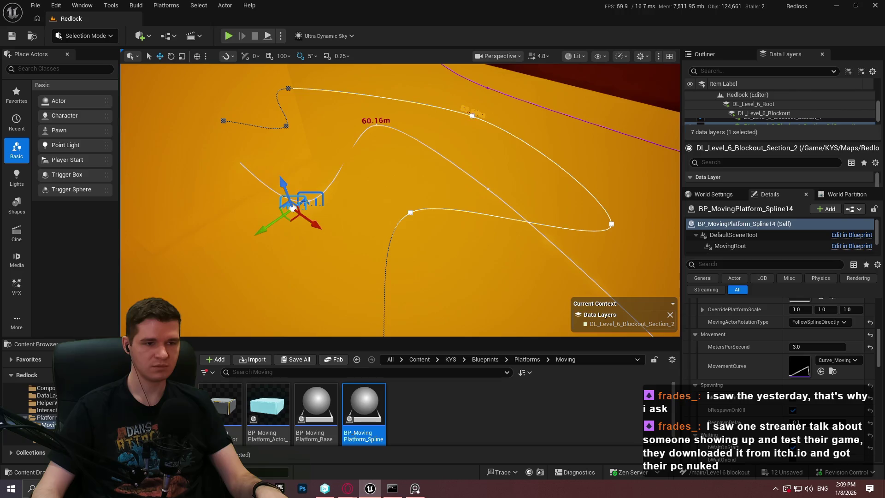
Add a ChildrenIDs entry Level6_LavaFlow3_2 to Spline13's spline event, then maximize the viewport
click(321, 192)
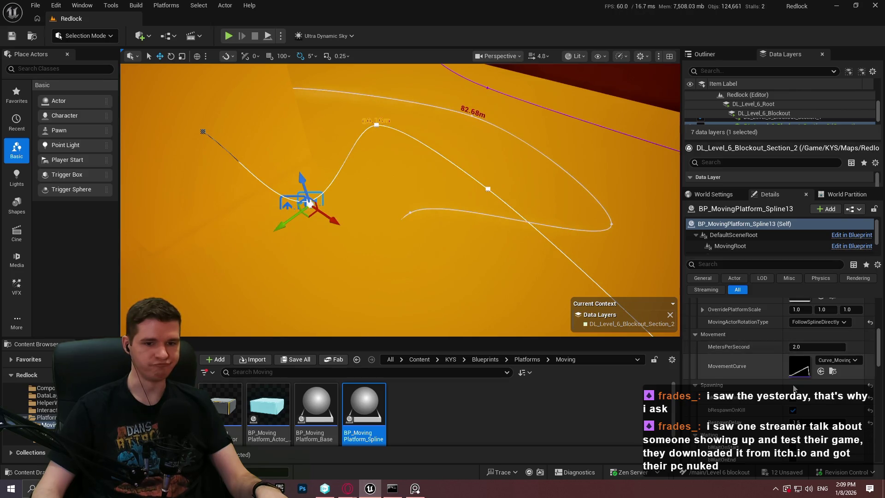
scroll(777, 415, down, 1)
scroll(777, 415, down, 5)
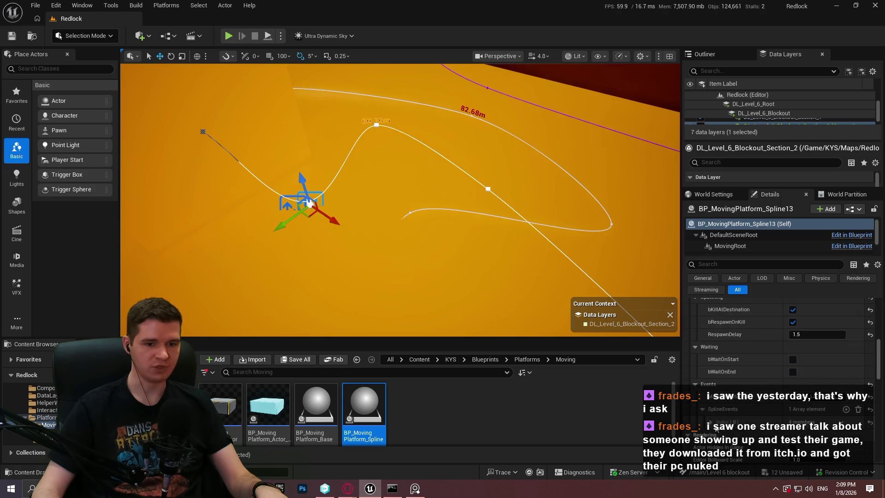
scroll(815, 436, down, 4)
click(797, 400)
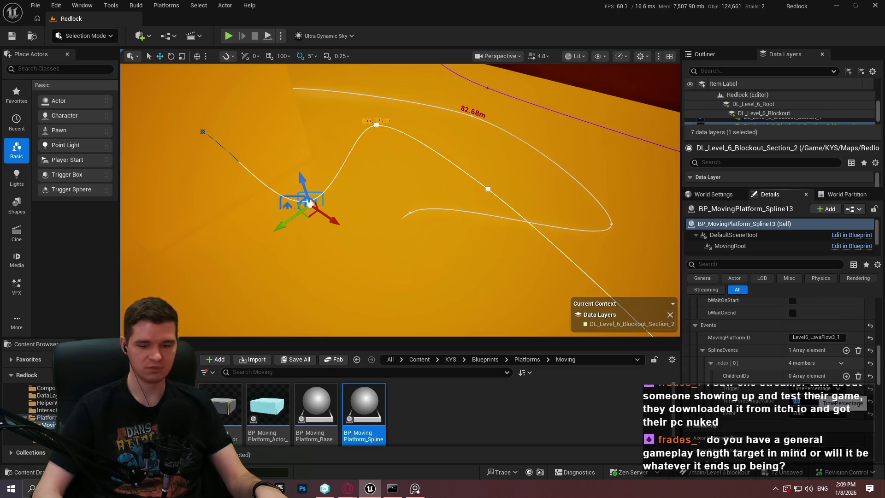
click(846, 376)
click(799, 388)
text(Level6_LavaFlow3_1)
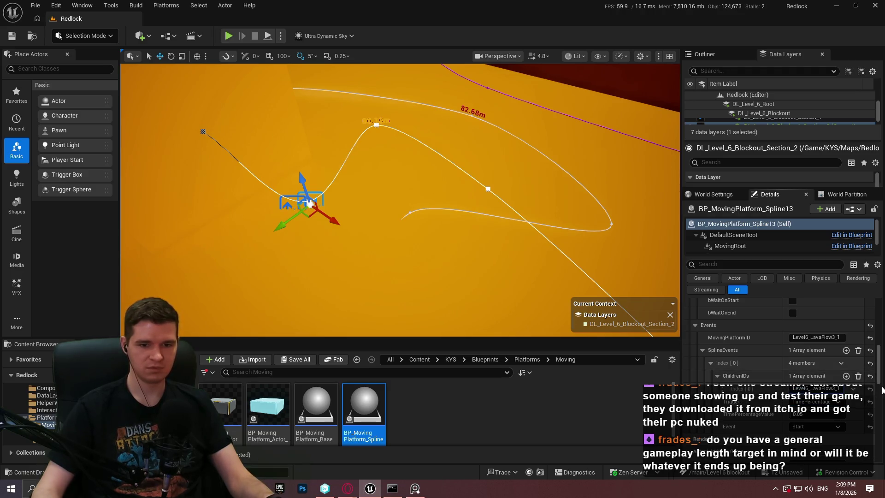
key(BackSpace)
text(2)
mouse_move(483, 225)
mouse_down()
mouse_move(479, 217)
mouse_move(483, 225)
mouse_up()
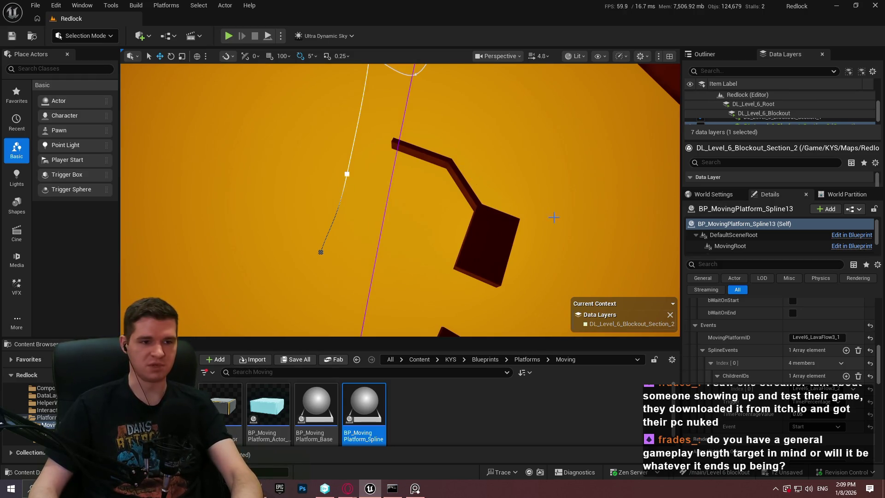
key(F11)
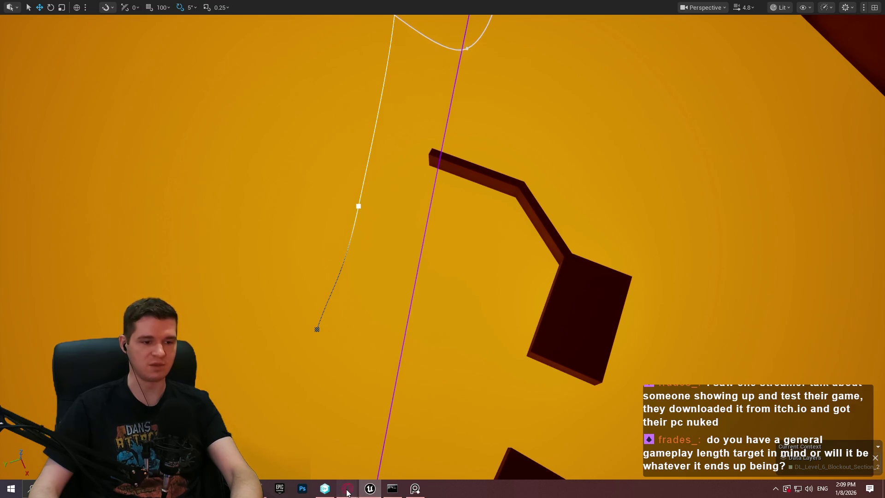
mouse_move(347, 492)
click(391, 464)
scroll(482, 230, up, 5)
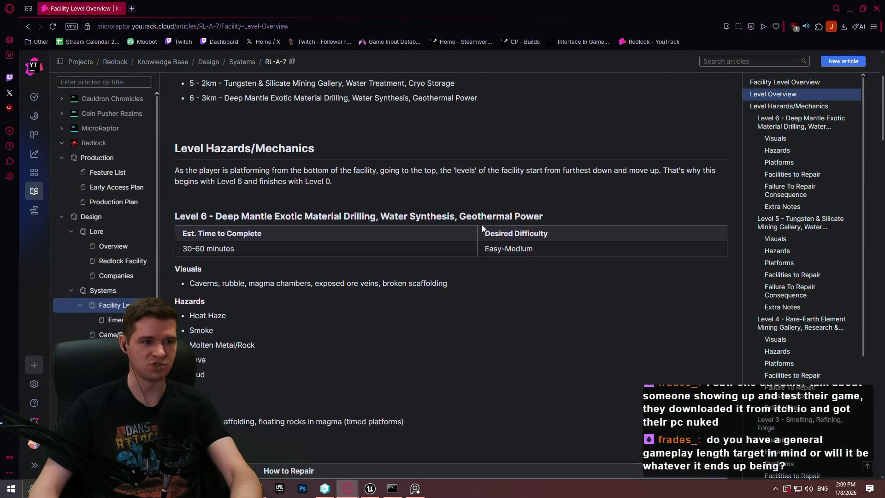
scroll(489, 235, down, 4)
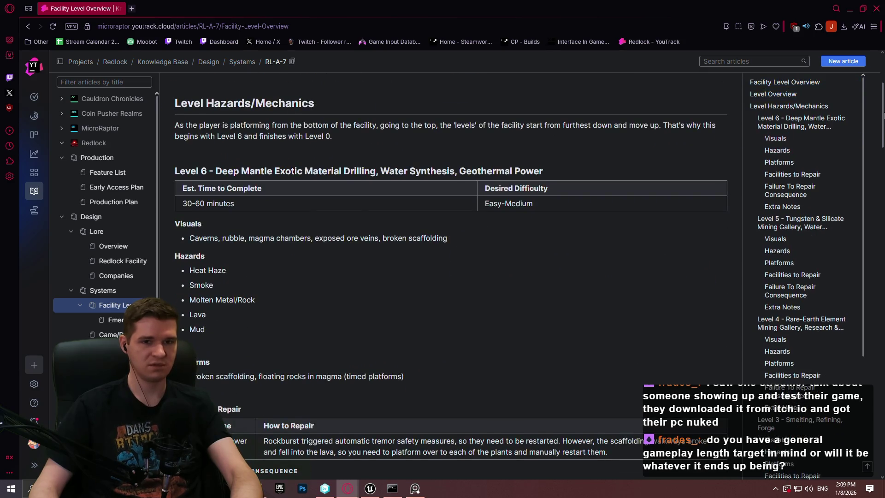
scroll(882, 112, down, 8)
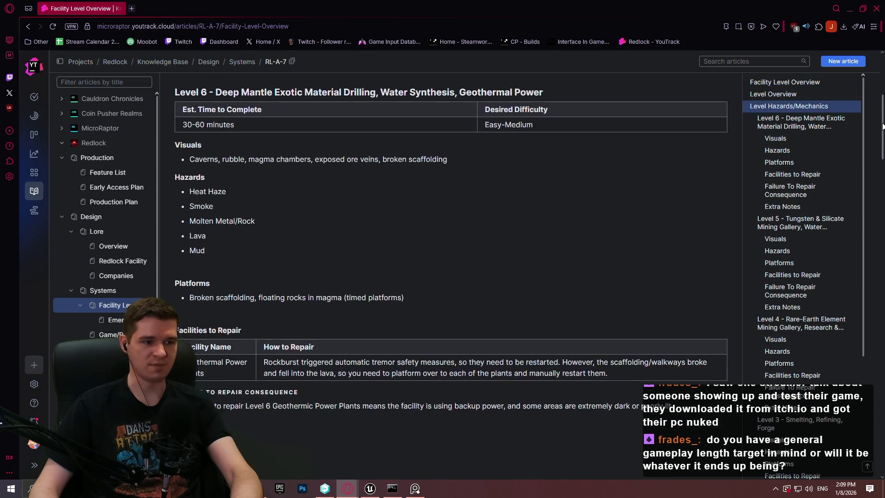
scroll(450, 249, down, 6)
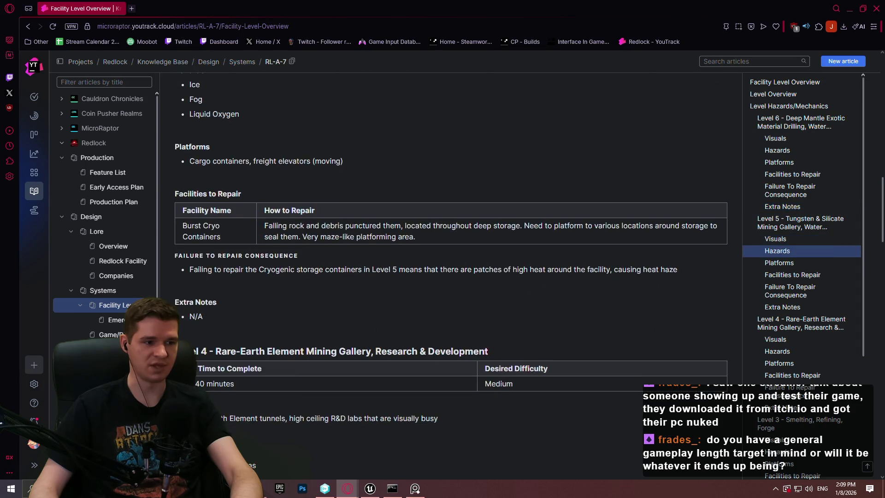
scroll(450, 249, down, 8)
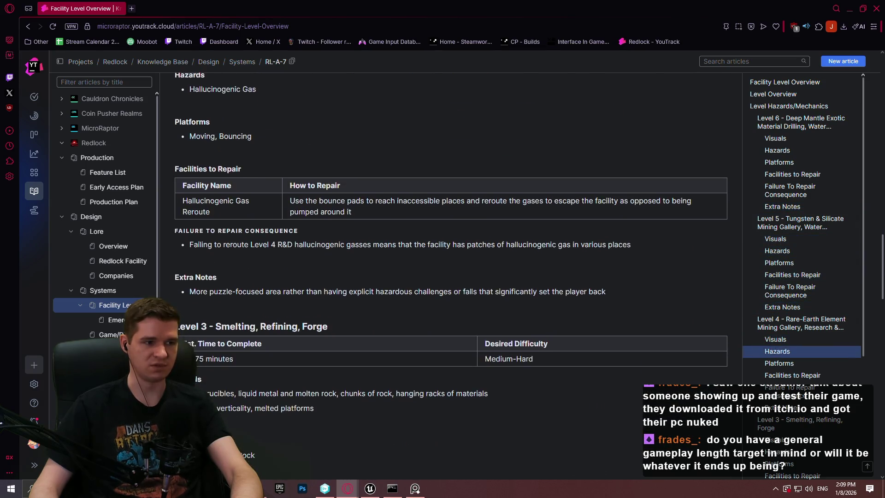
scroll(450, 249, down, 6)
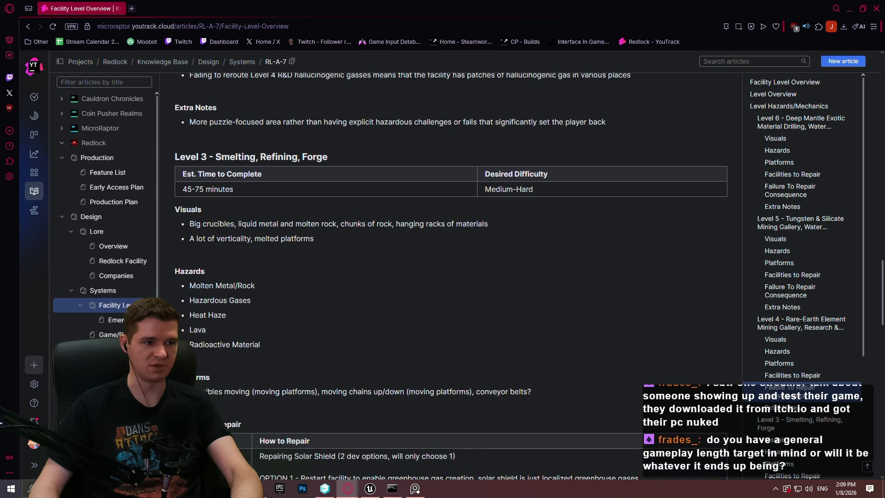
scroll(451, 248, down, 5)
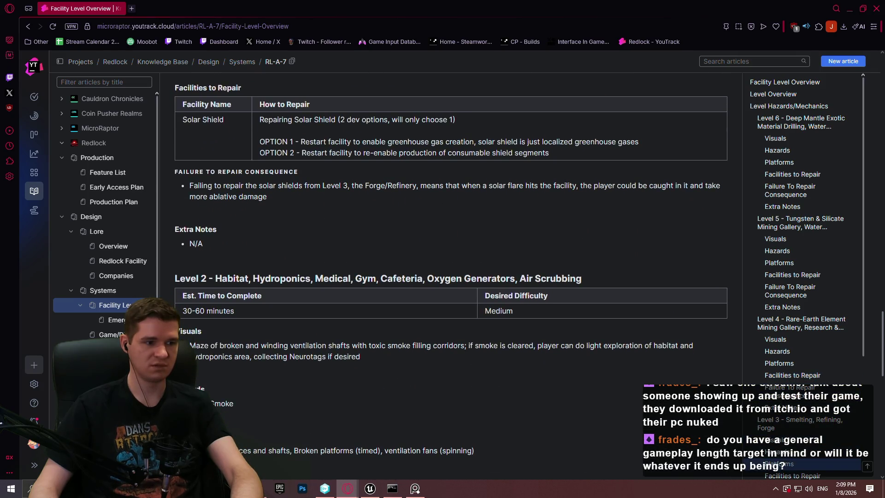
scroll(450, 249, down, 6)
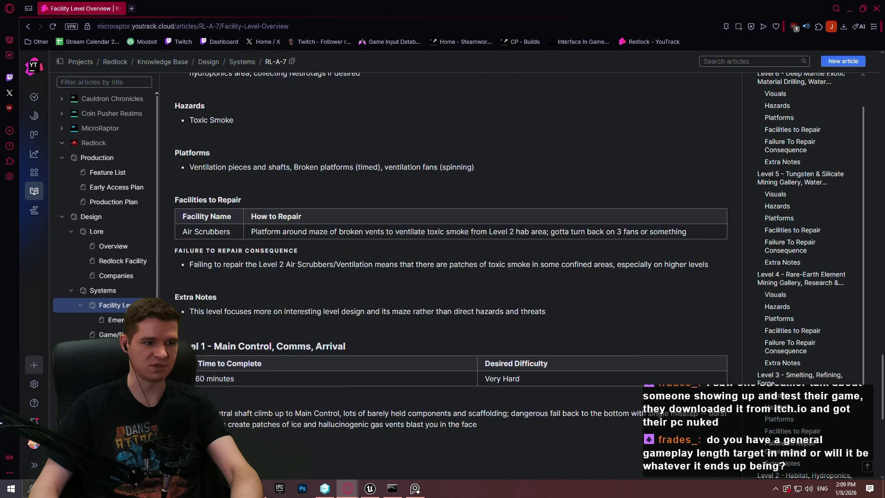
scroll(450, 249, up, 10)
drag(882, 341, 871, 70)
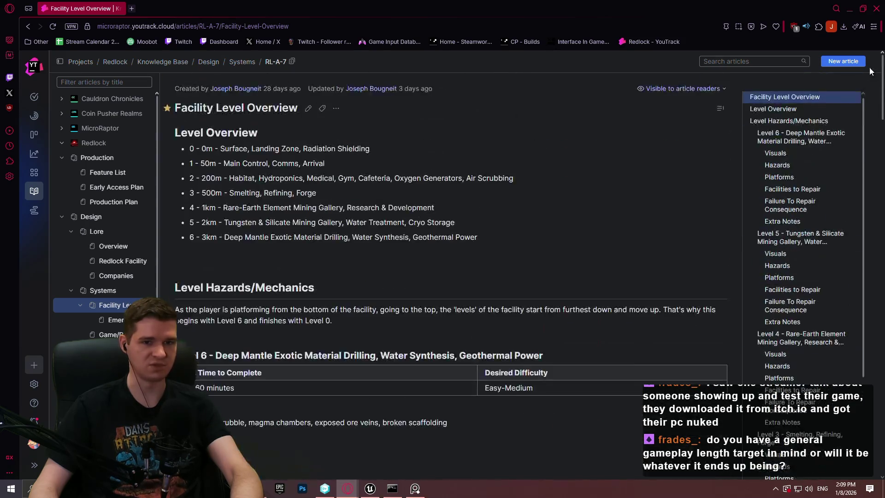
click(851, 9)
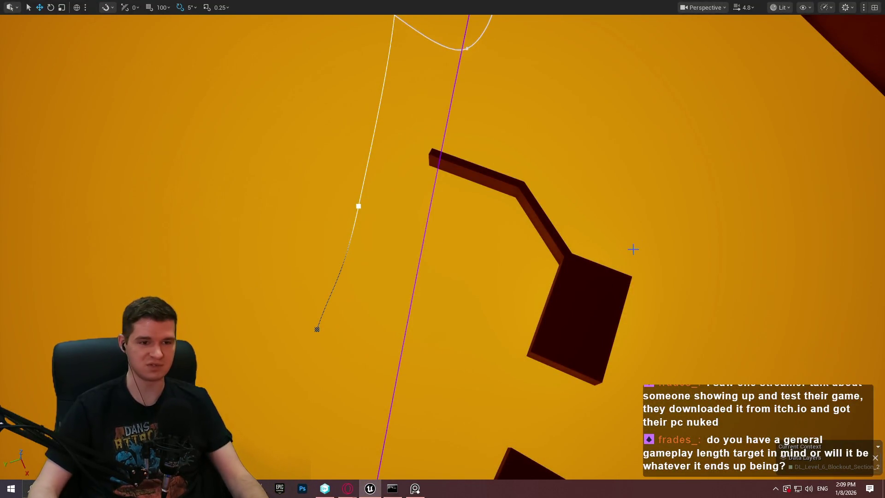
right_click(591, 272)
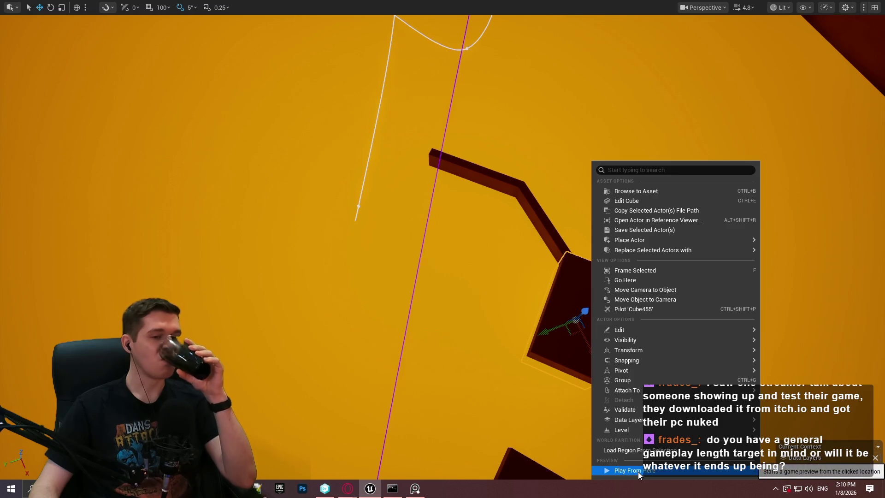
click(637, 472)
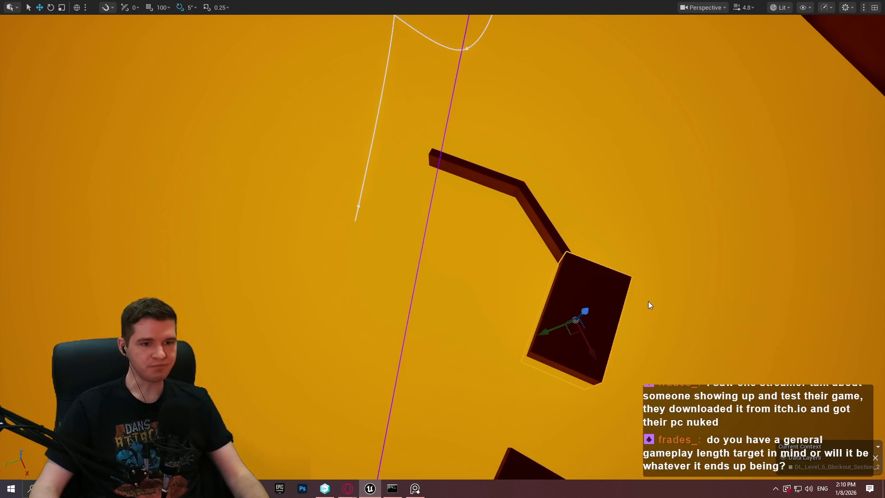
key(w)
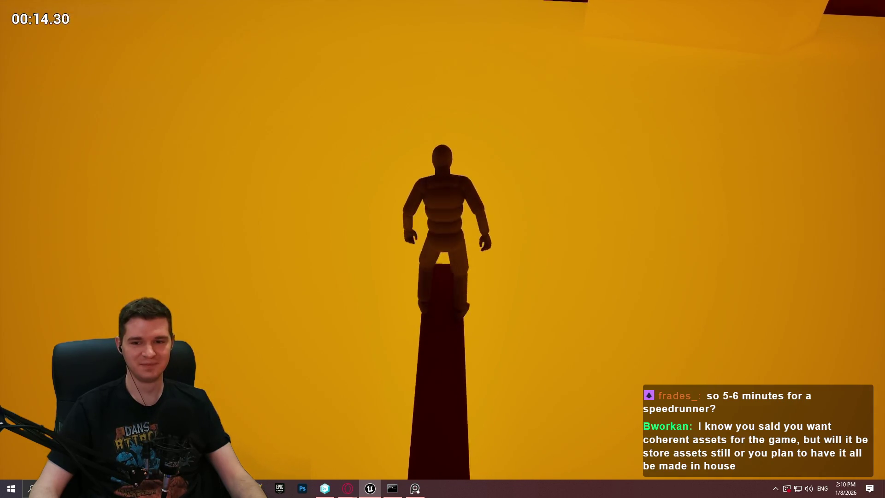
key(w)
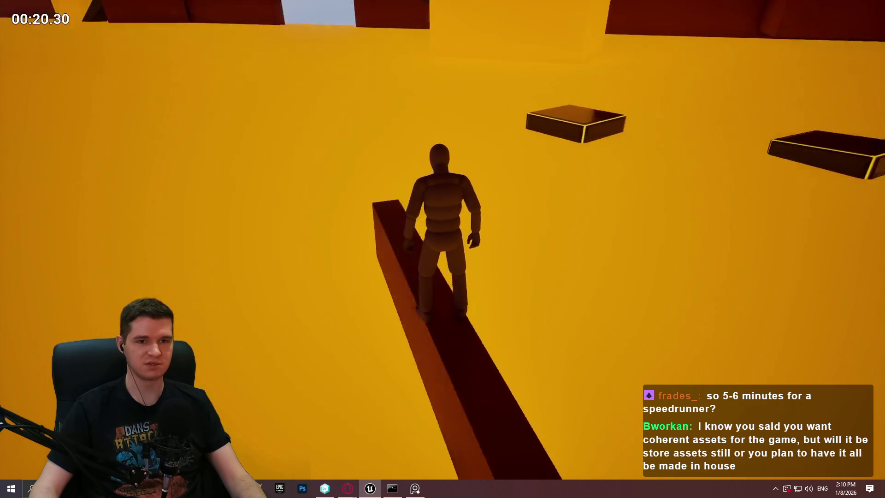
key(space)
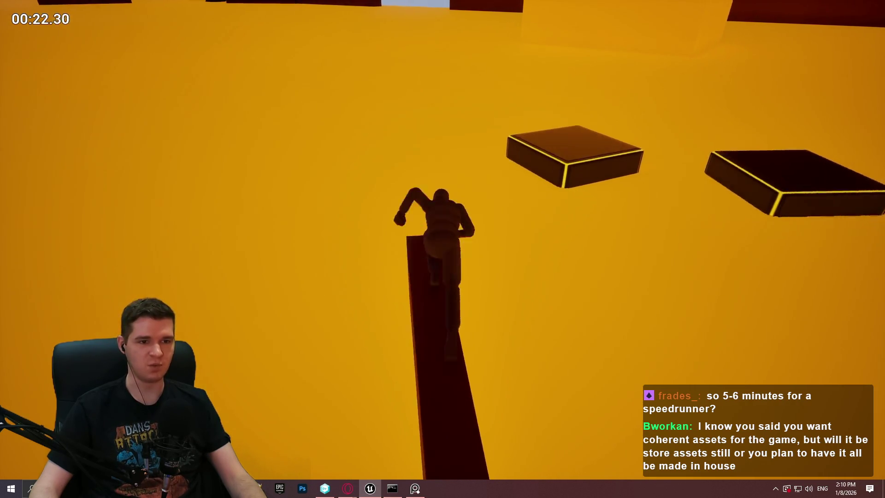
key(space)
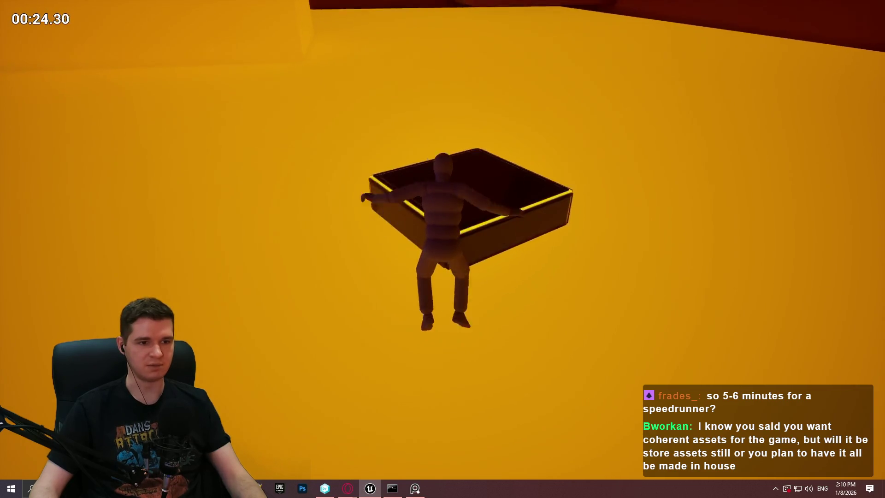
key(Escape)
scroll(437, 61, down, 5)
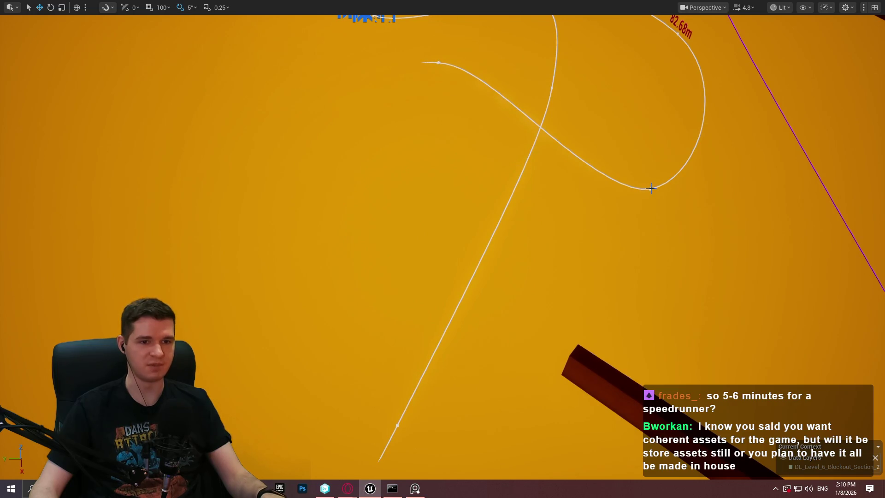
Drag two of the platform spline's points left to widen its loop
click(651, 188)
click(650, 189)
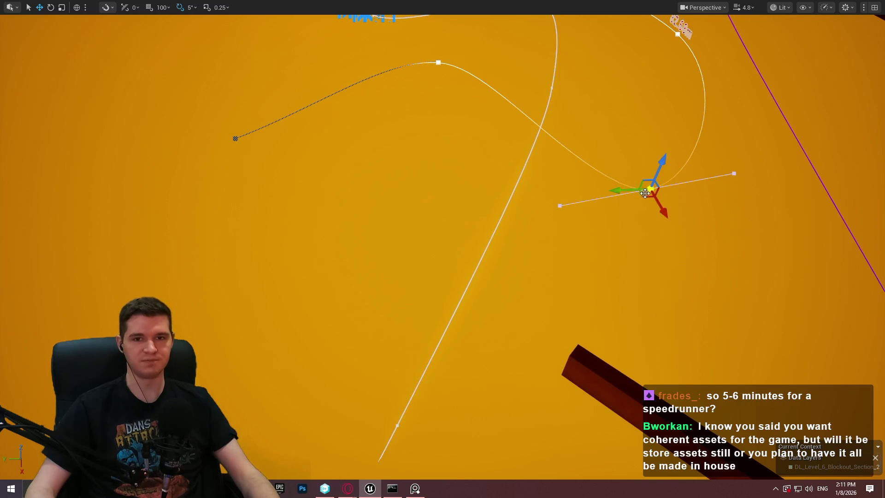
drag(644, 198, 385, 195)
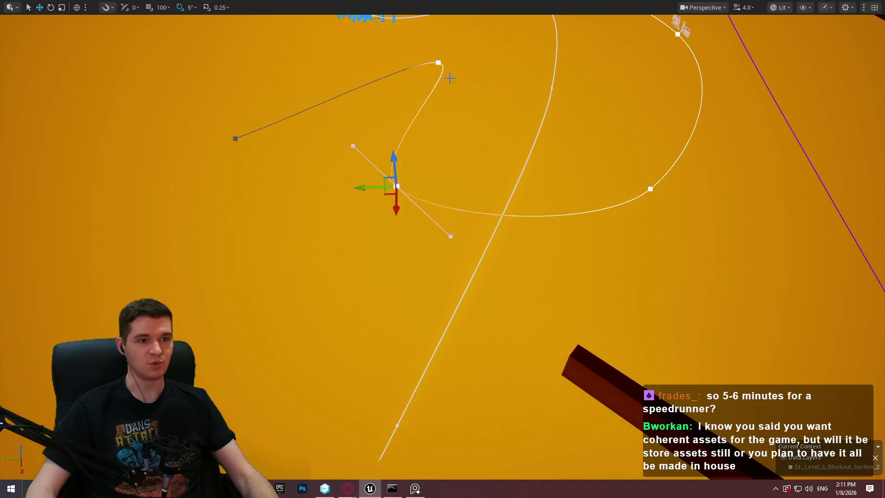
click(438, 63)
mouse_move(432, 69)
mouse_down()
mouse_move(369, 76)
mouse_move(330, 106)
mouse_up()
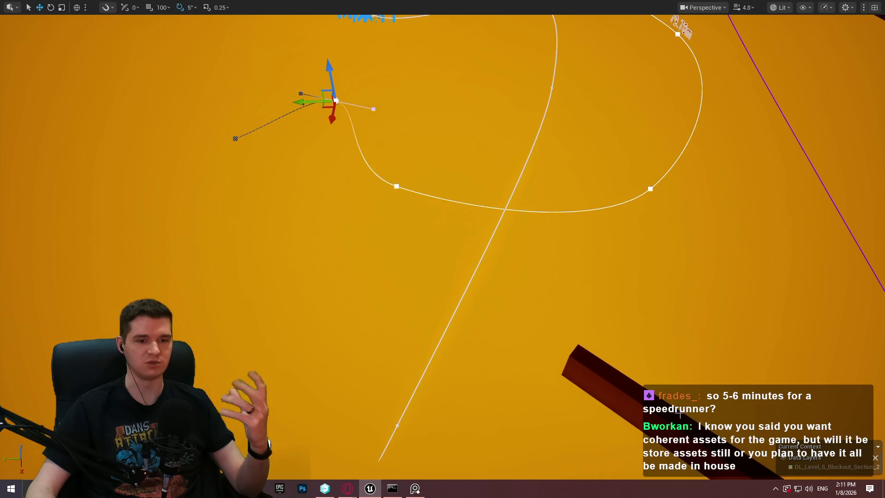
Play From Here at the beam's base, run along the ledge, jump toward the platforms, then exit
drag(442, 322, 447, 364)
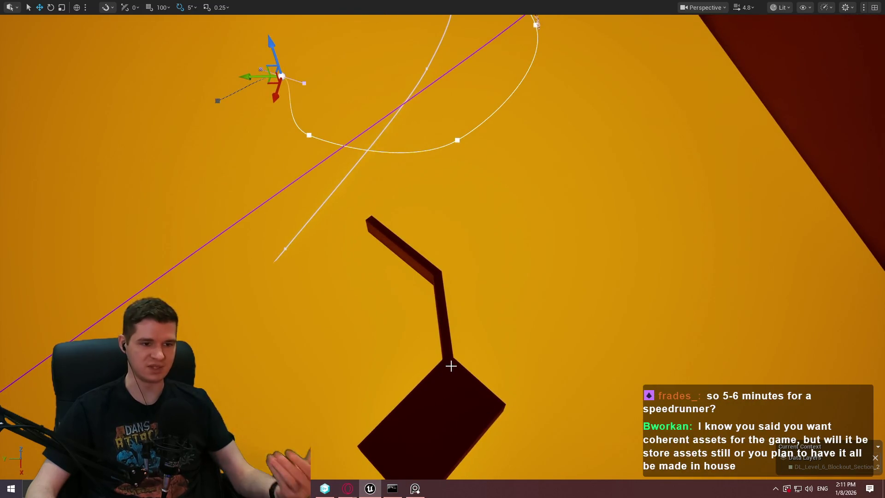
right_click(456, 369)
click(514, 361)
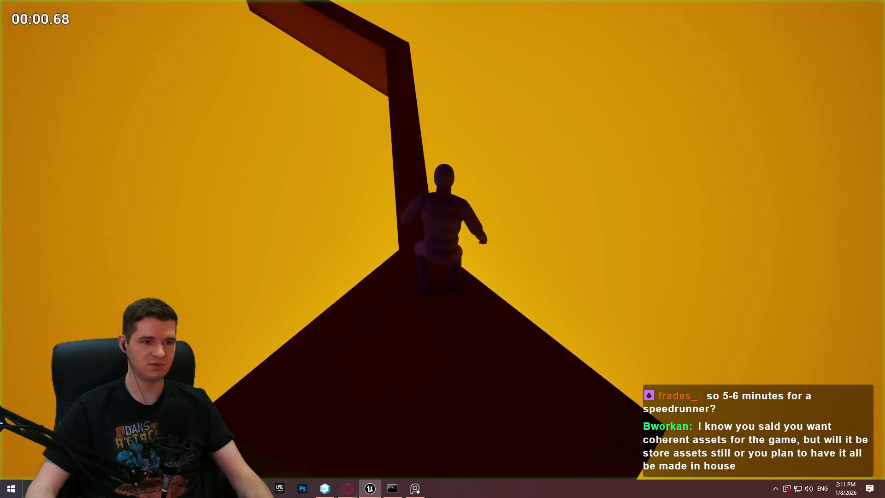
key(w)
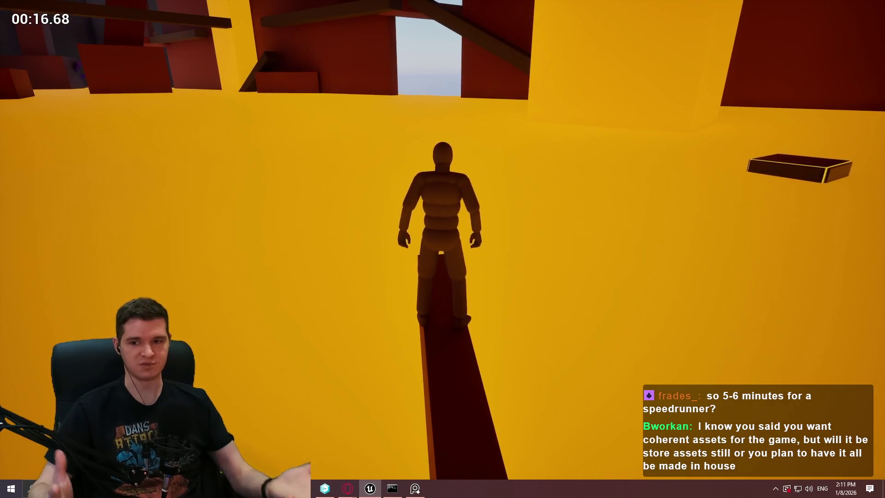
key(space)
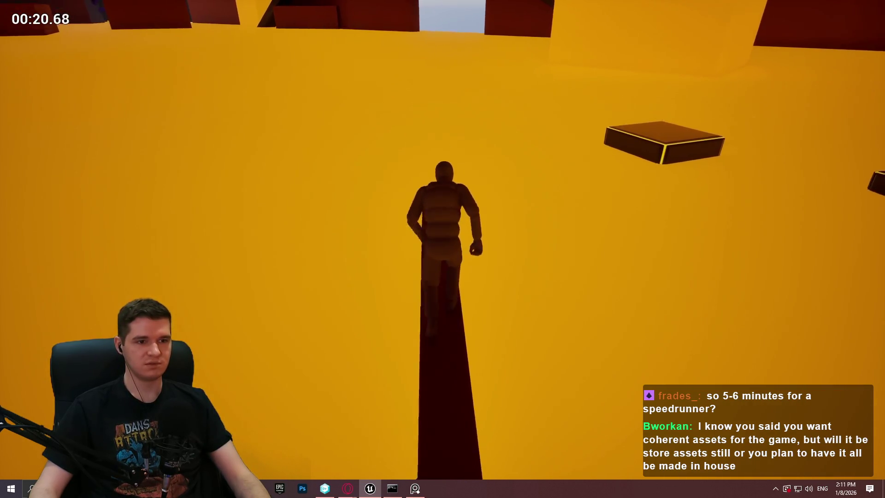
key(space)
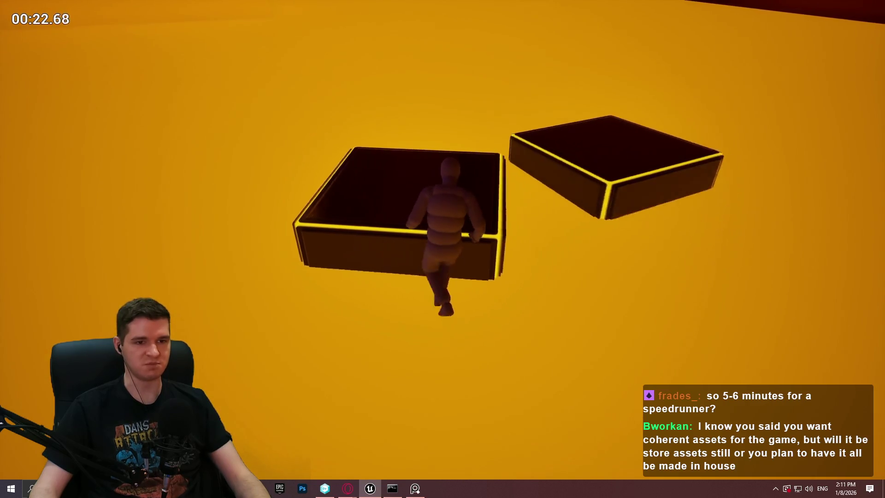
key(Escape)
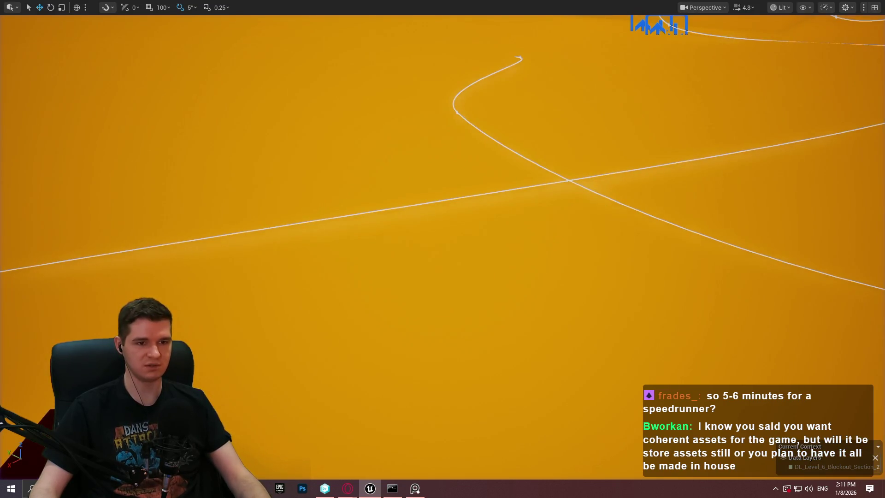
scroll(526, 216, down, 5)
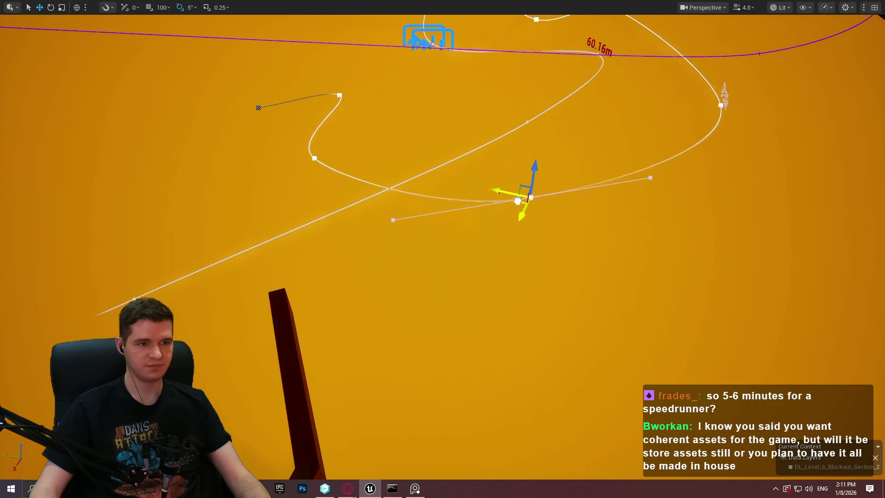
right_click(292, 353)
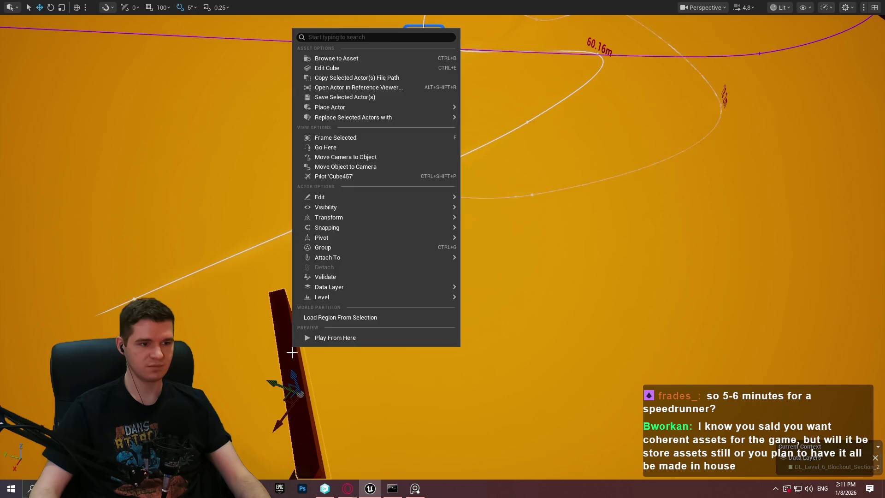
click(330, 338)
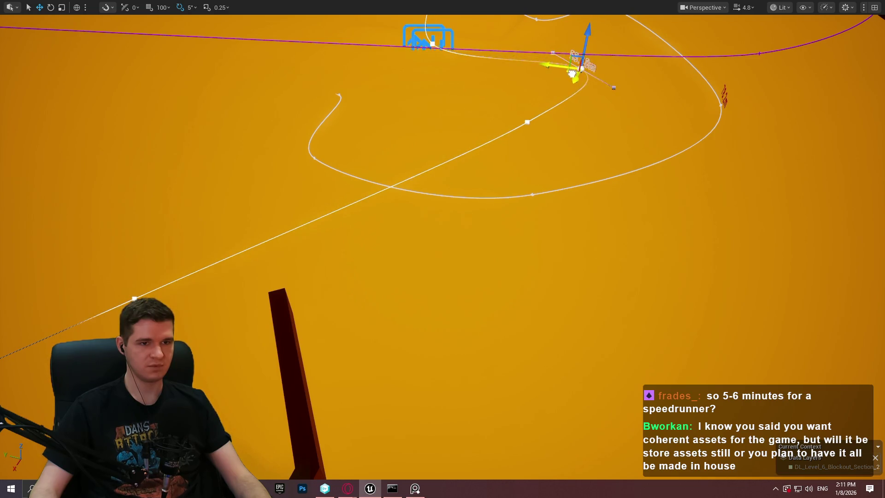
right_click(296, 356)
click(373, 346)
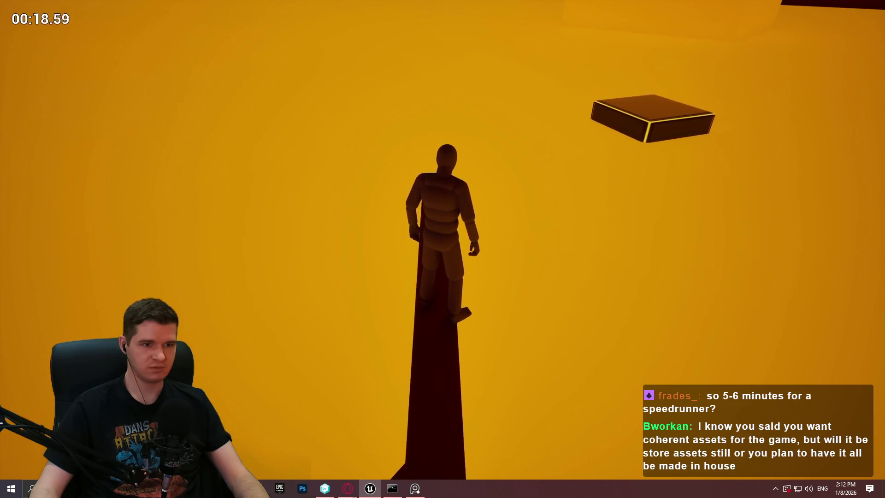
key(space)
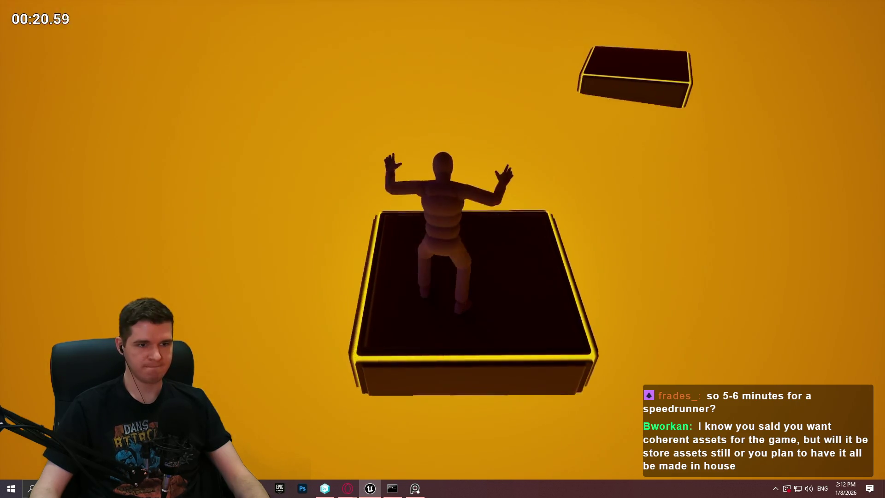
key(space)
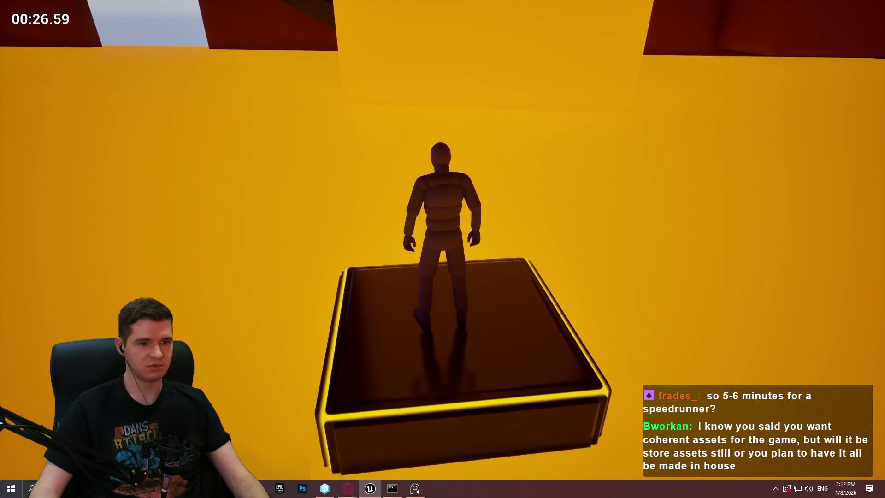
key(space)
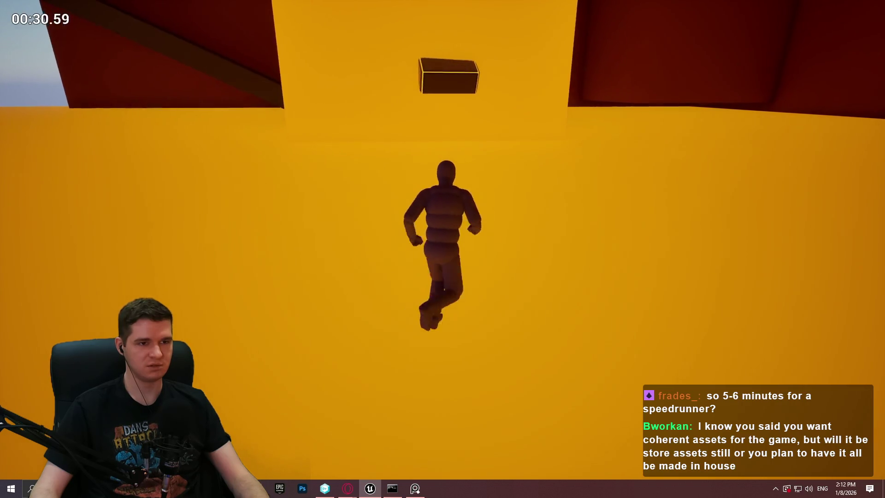
key(w)
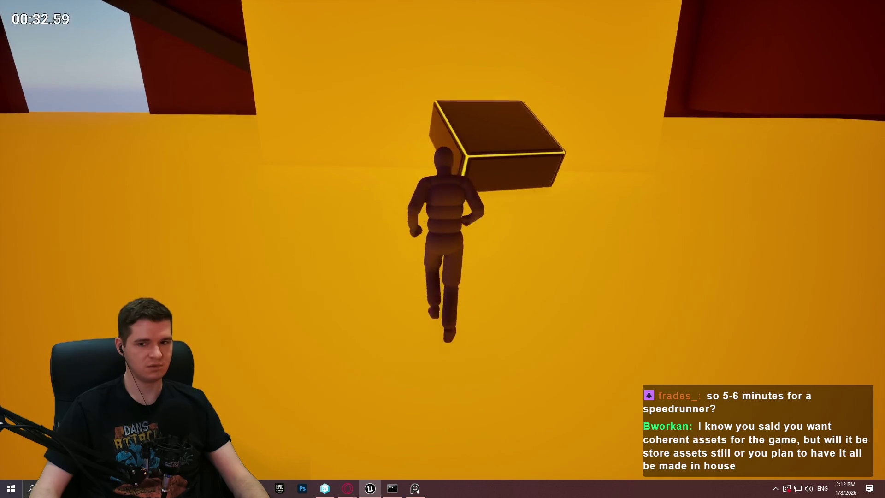
key(Escape)
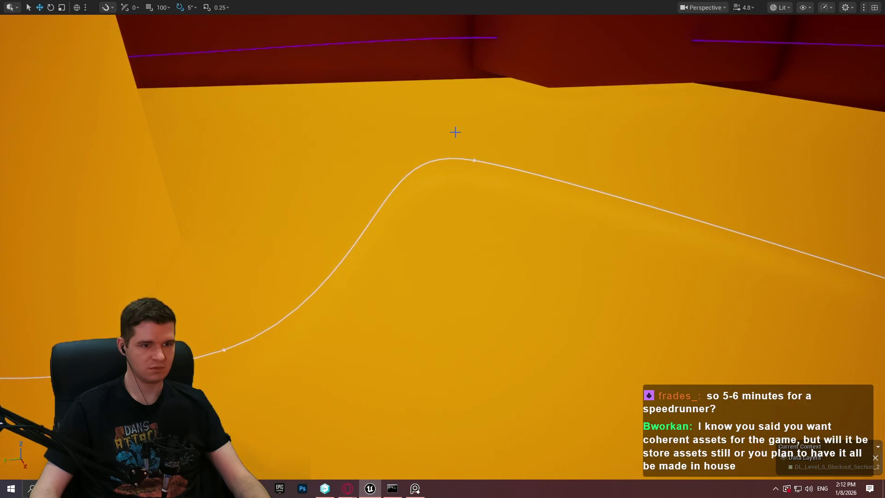
click(474, 160)
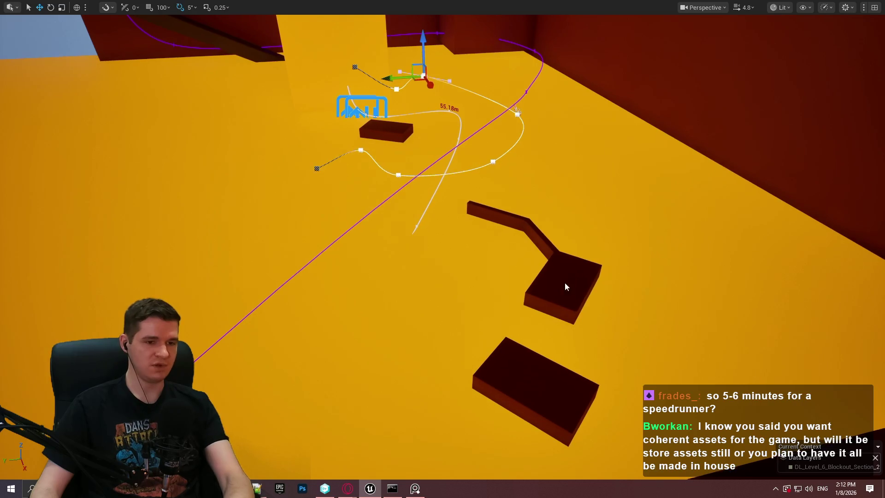
right_click(565, 288)
click(618, 466)
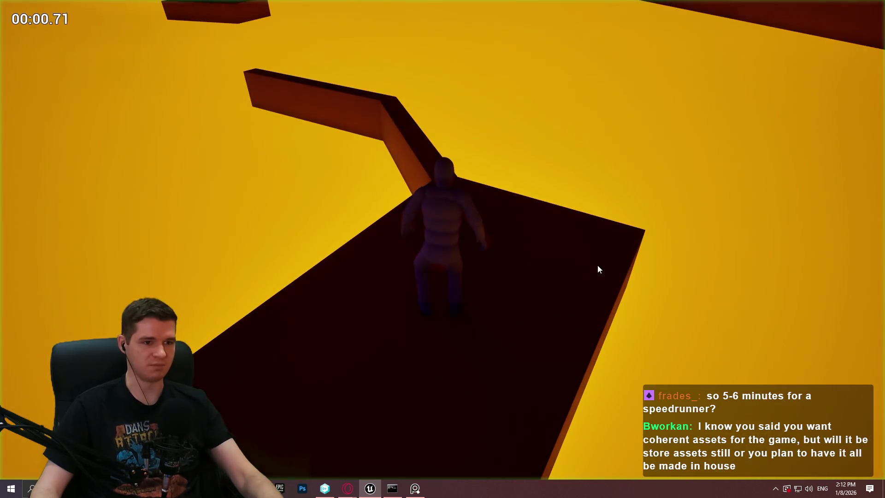
scroll(494, 152, up, 3)
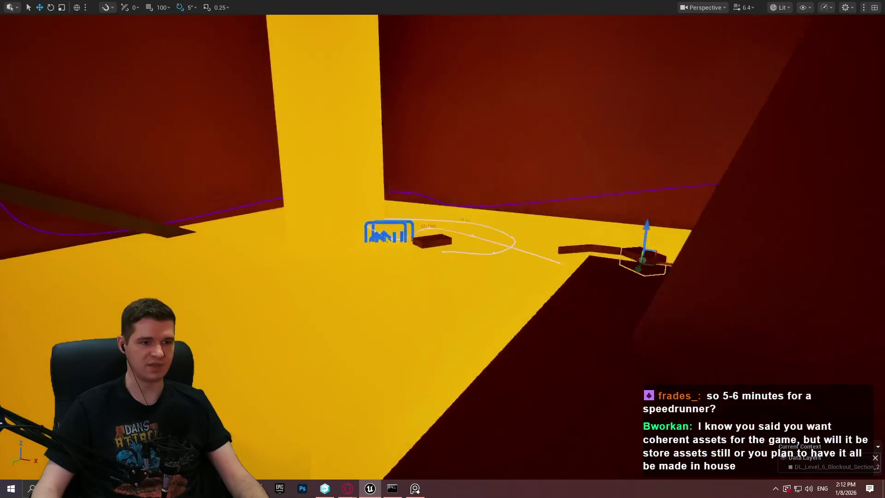
scroll(442, 249, up, 2)
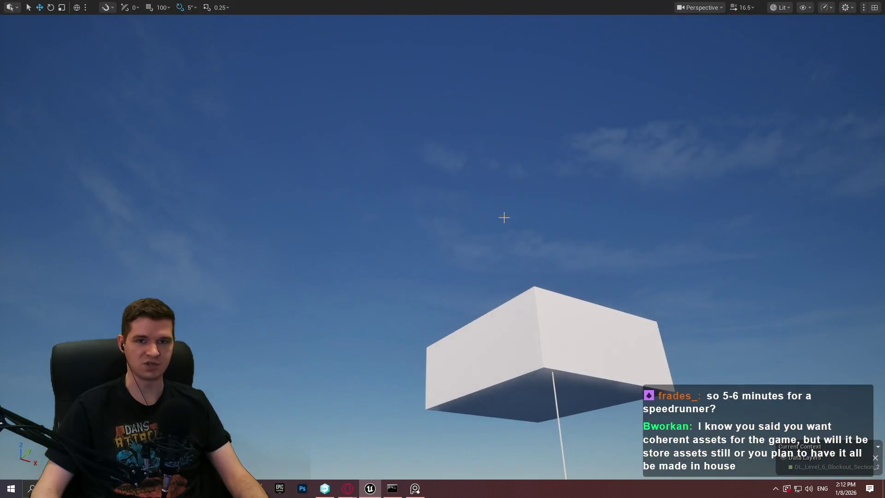
scroll(442, 249, down, 3)
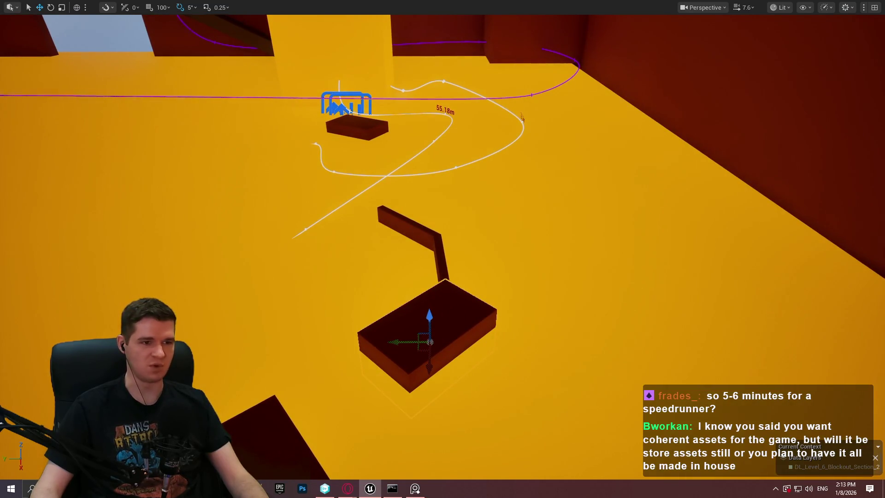
right_click(445, 316)
click(504, 470)
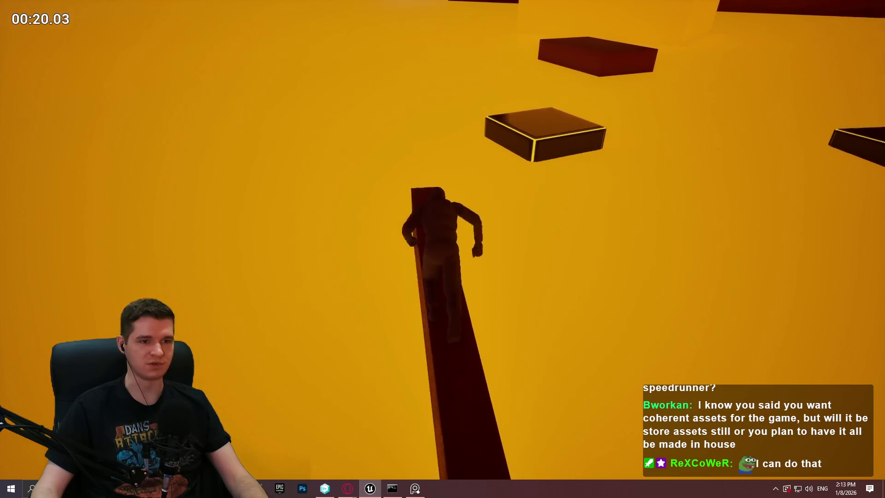
key(space)
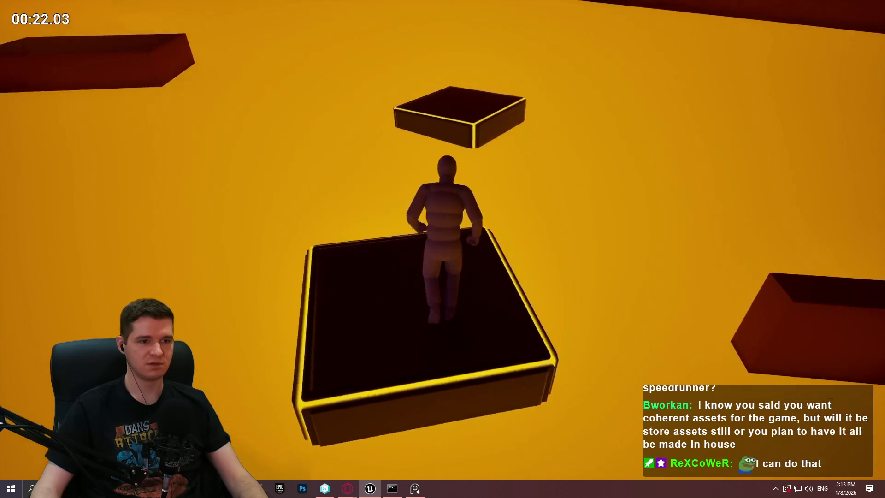
key(space)
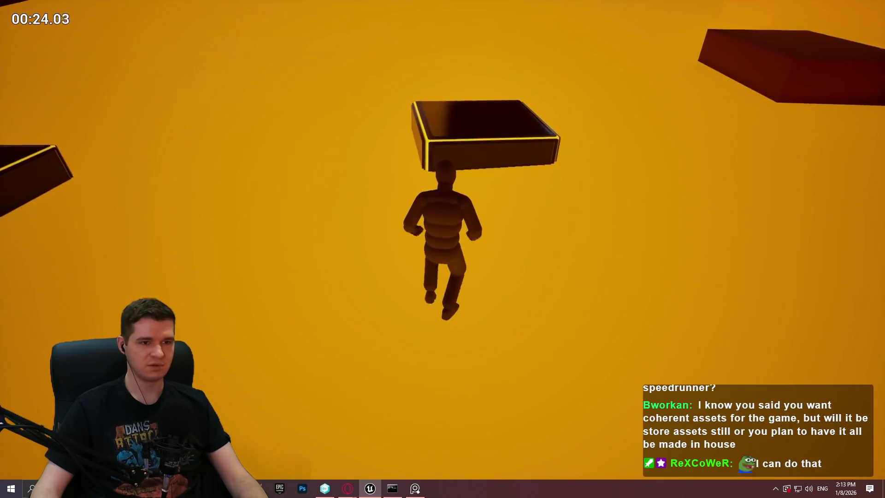
key(Escape)
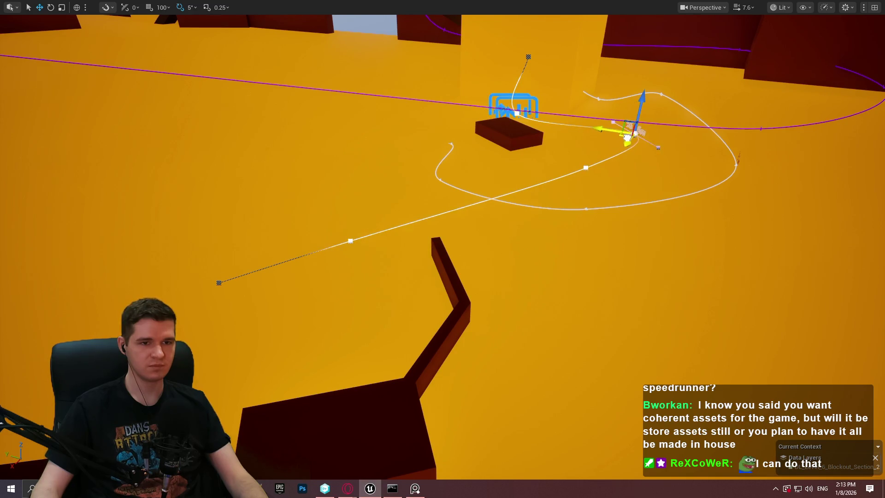
right_click(454, 281)
click(479, 468)
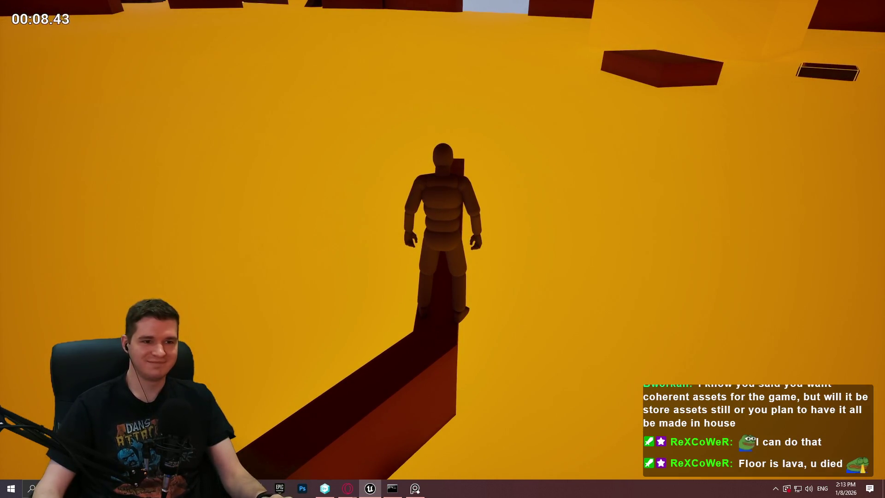
key(w)
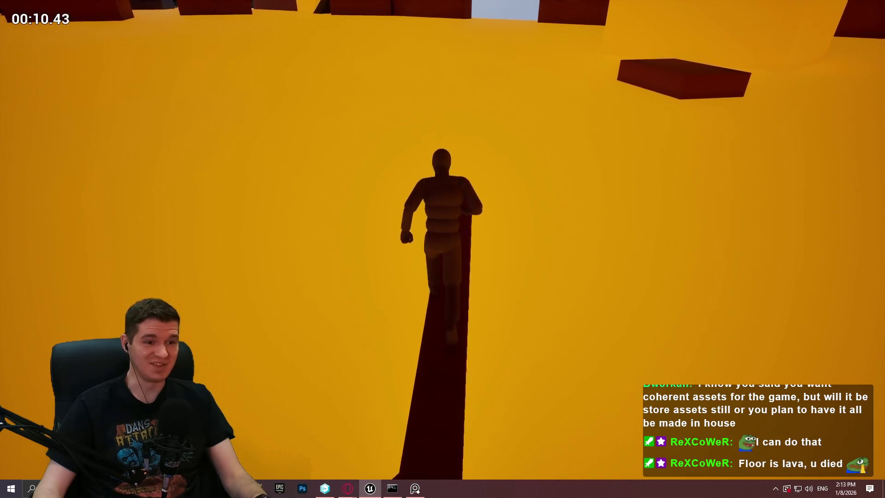
key(w)
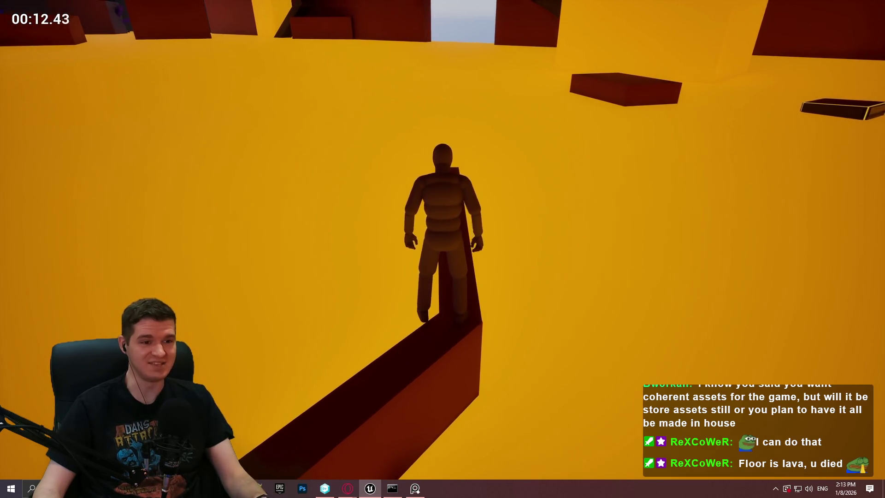
key(w)
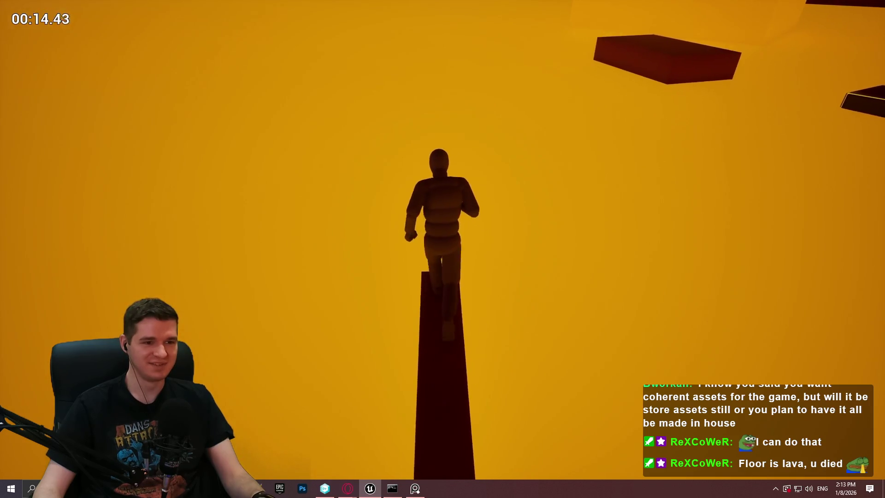
key(w)
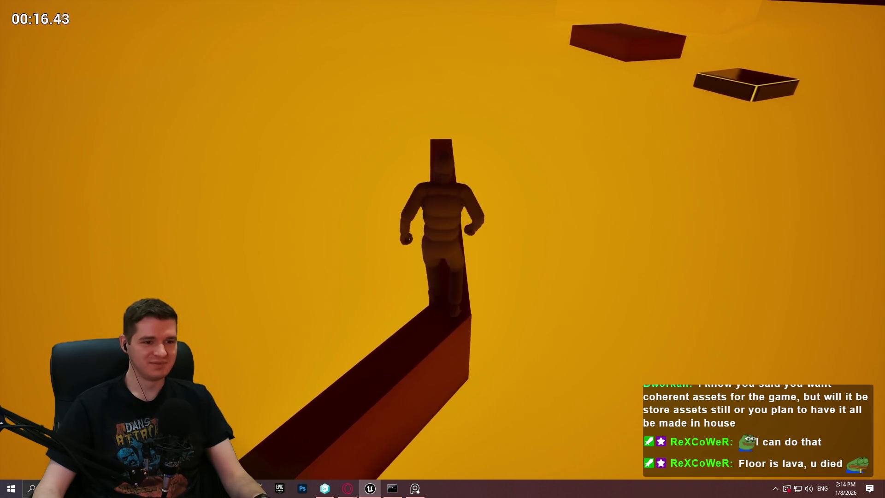
key(w)
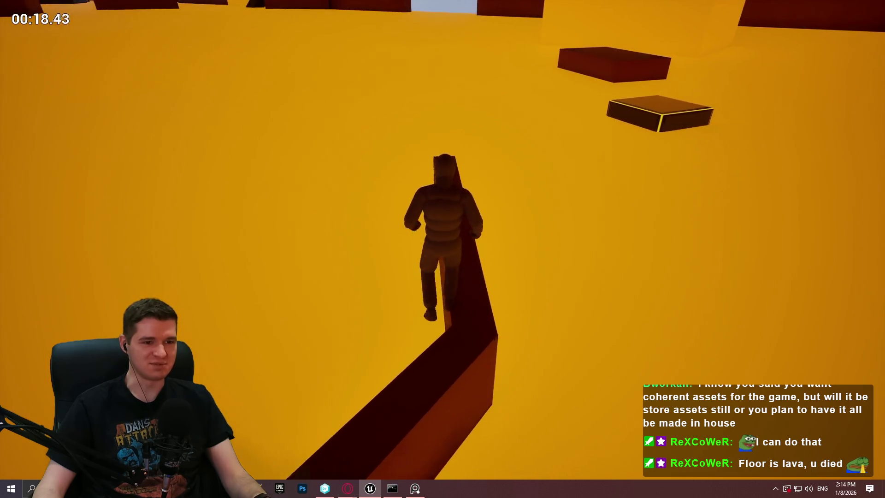
key(w)
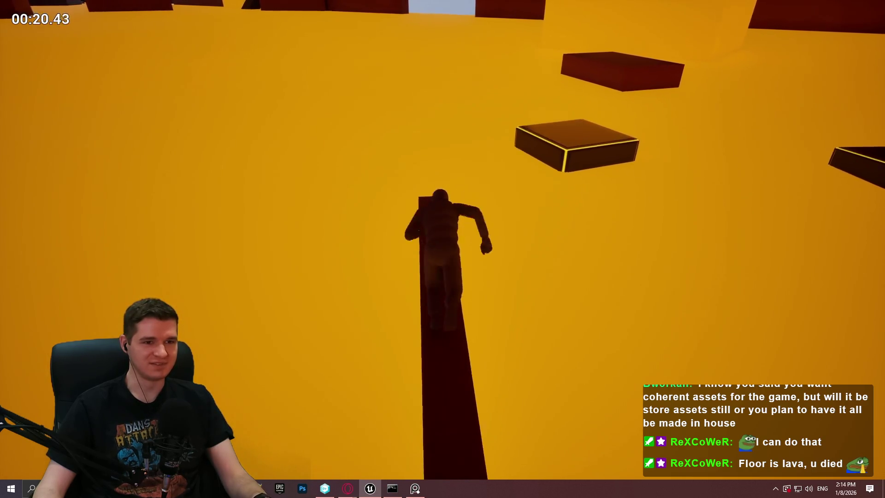
key(space)
key(w)
key(space)
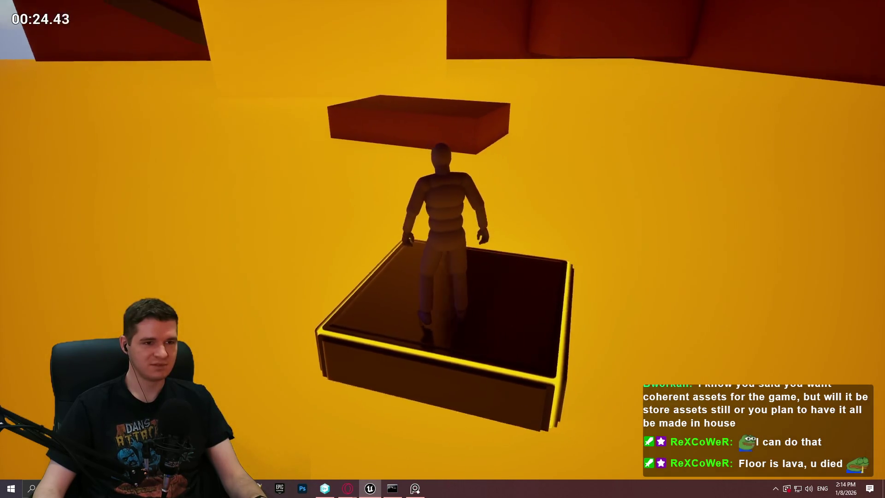
key(w)
key(space)
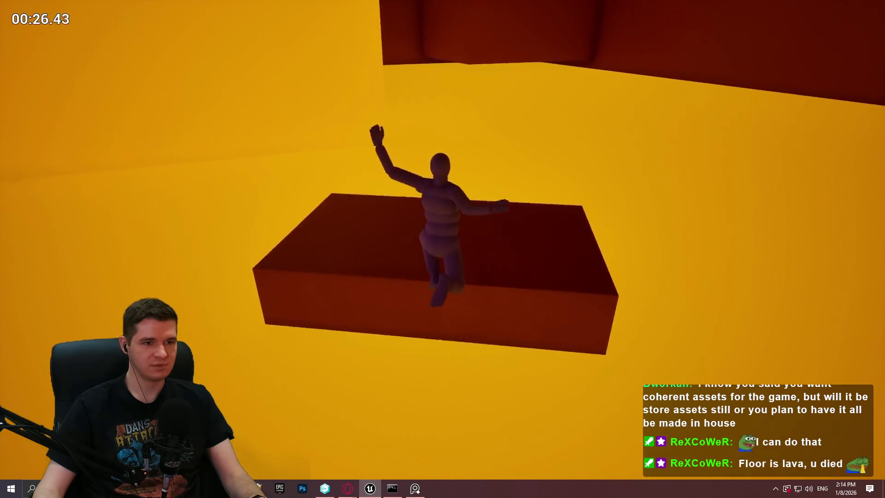
key(w)
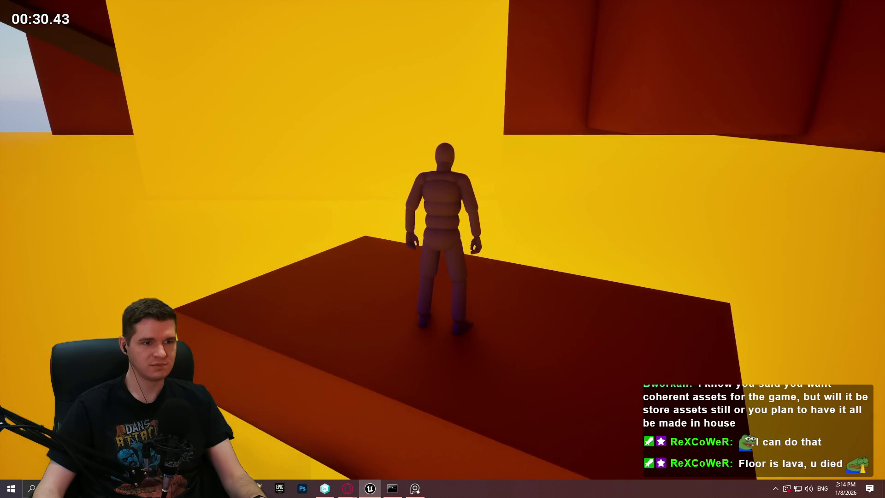
key(w)
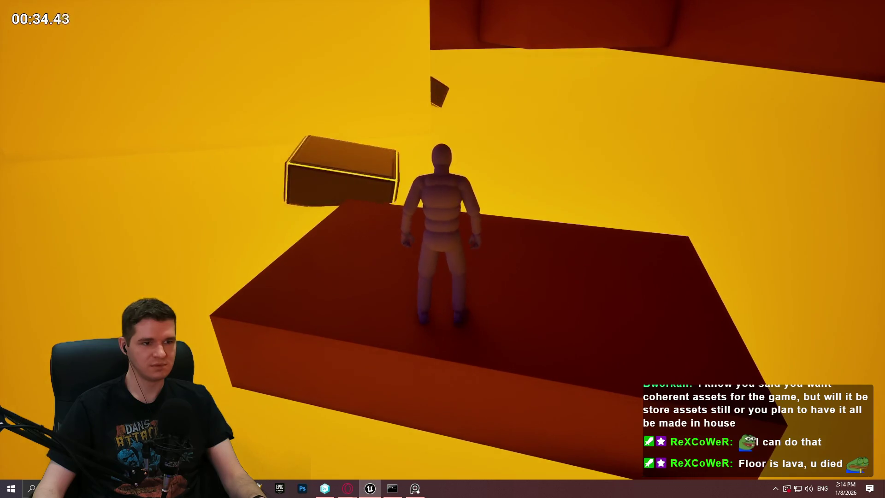
key(space)
key(w)
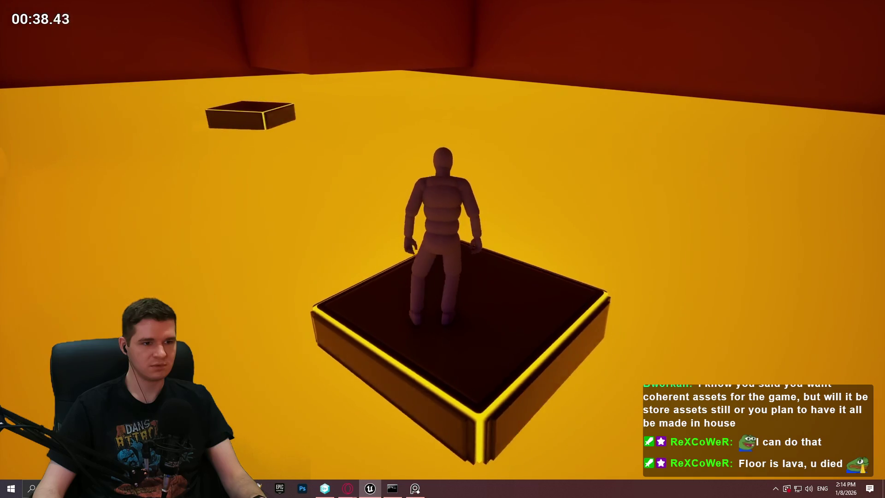
key(s)
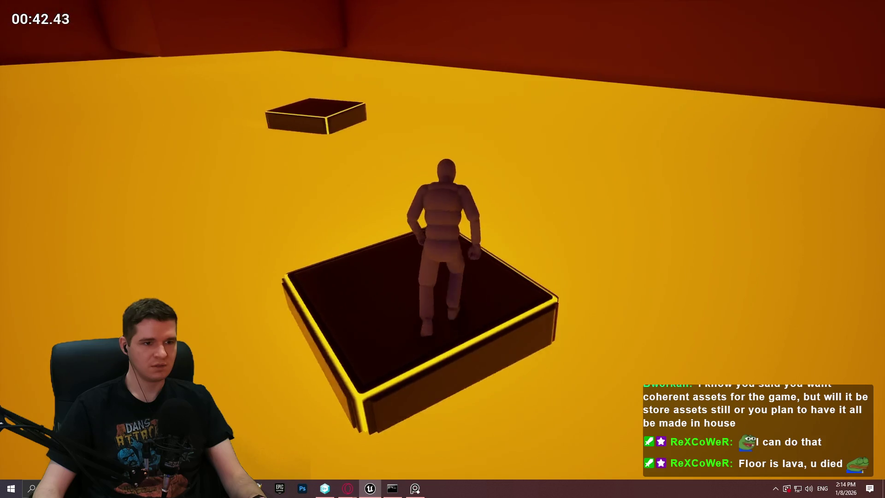
key(space)
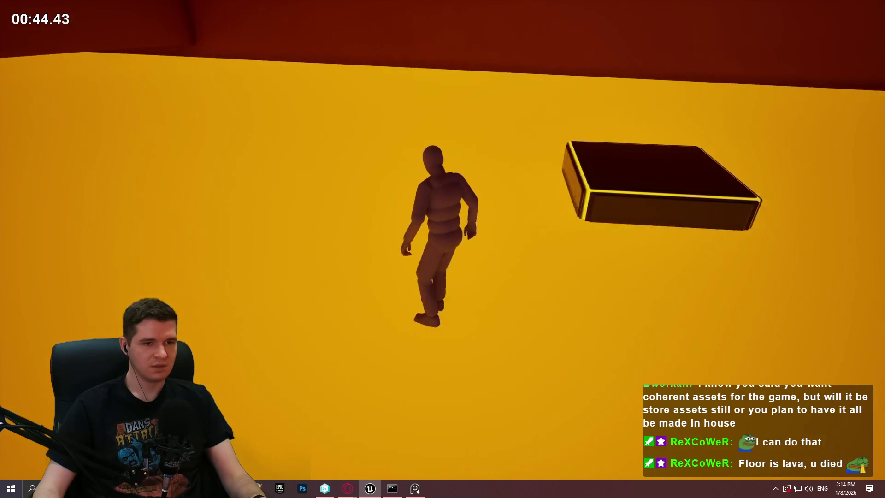
key(Escape)
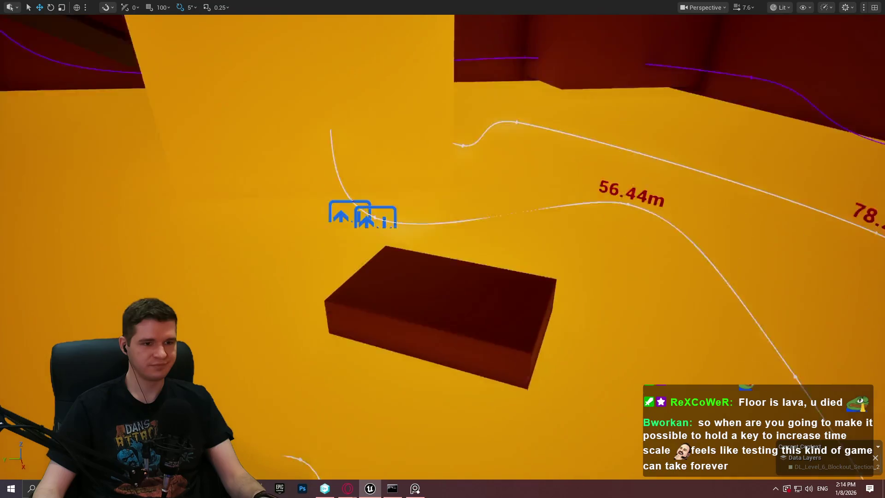
Select the far platform on the 56.44 m spline, focus it with F, and adjust the camera
click(687, 87)
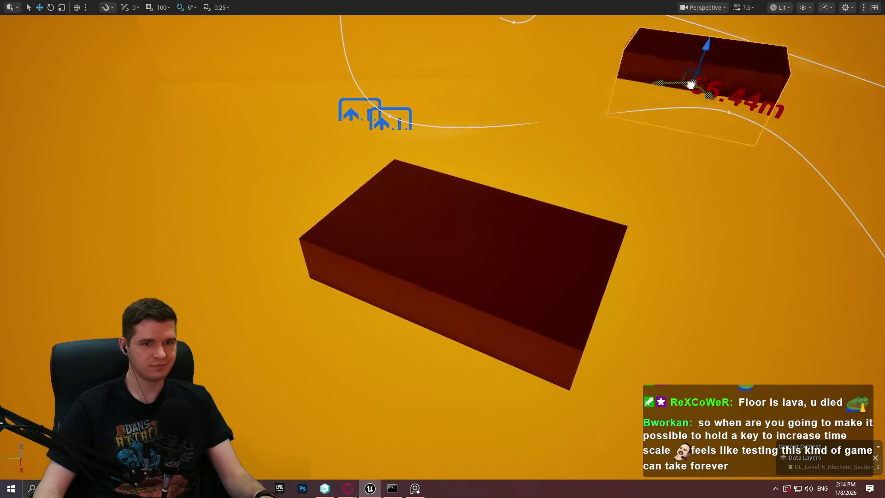
key(f)
scroll(699, 62, down, 3)
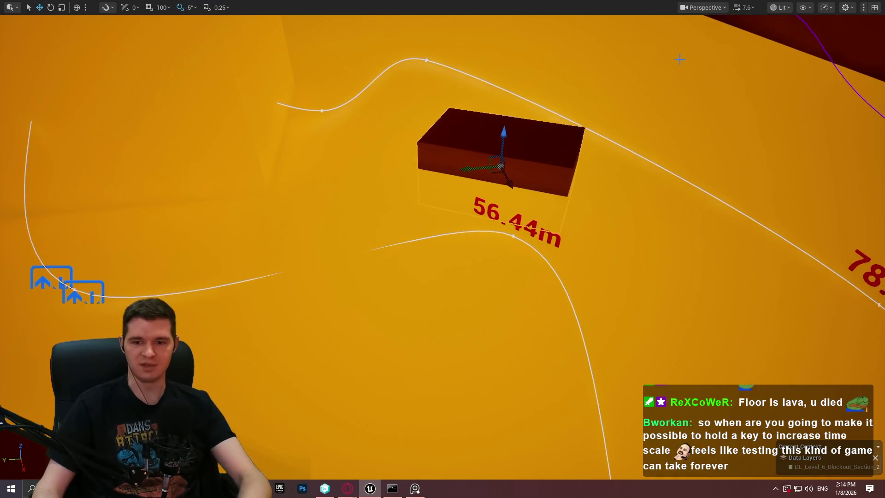
drag(589, 104, 553, 78)
mouse_move(447, 248)
mouse_down()
mouse_move(428, 221)
mouse_move(421, 244)
mouse_up()
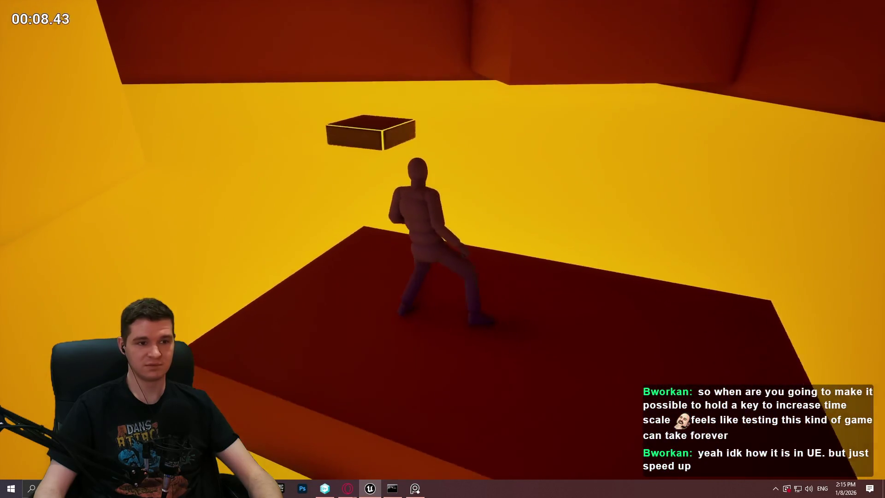
key(w)
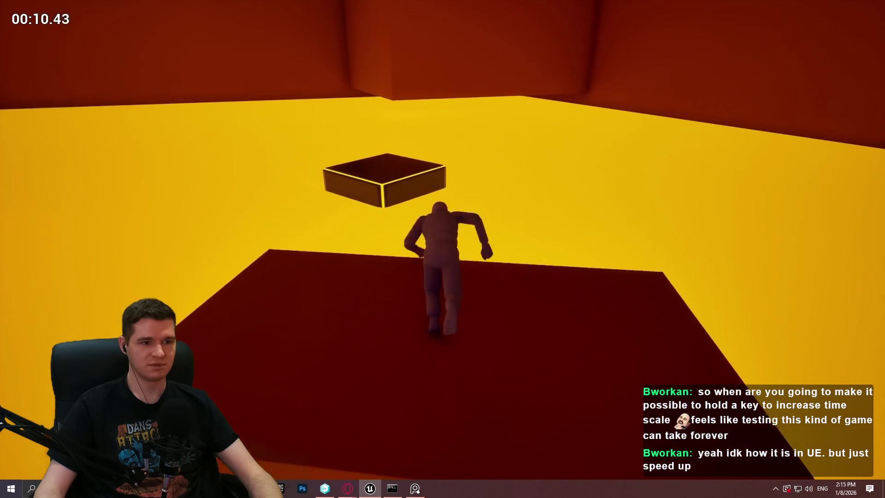
key(space)
key(w)
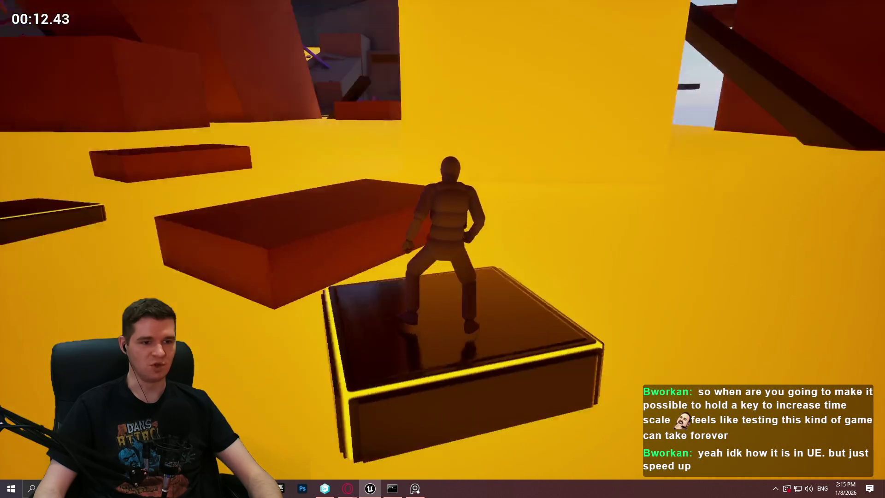
key(space)
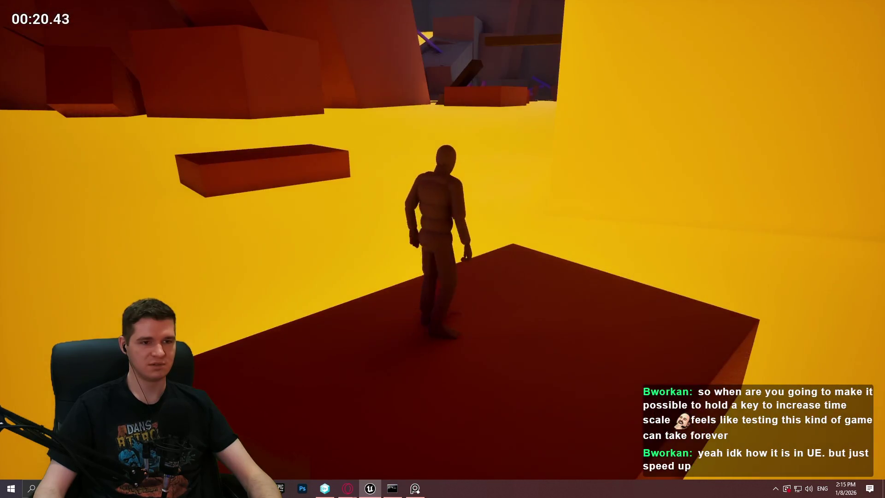
key(Escape)
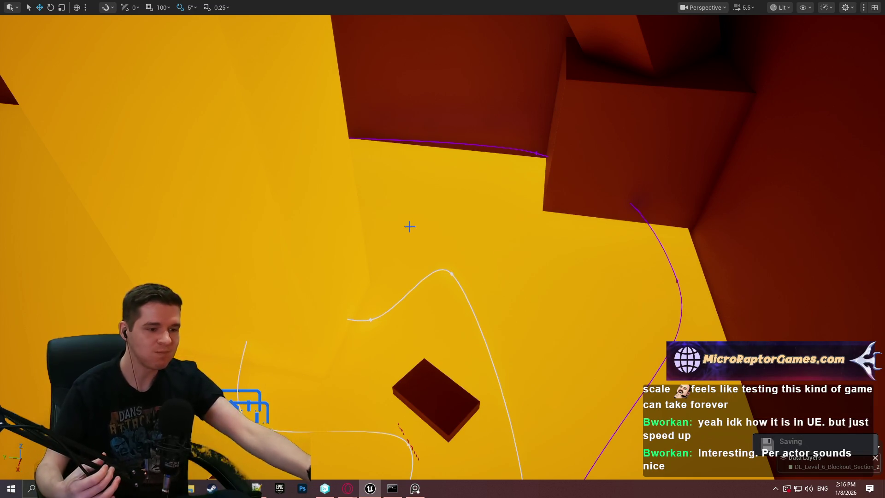
Restore the full editor layout and save all changed levels and assets
mouse_move(594, 246)
mouse_down()
mouse_move(567, 239)
mouse_move(581, 258)
mouse_move(594, 247)
mouse_move(539, 339)
mouse_up()
key(F11)
click(35, 6)
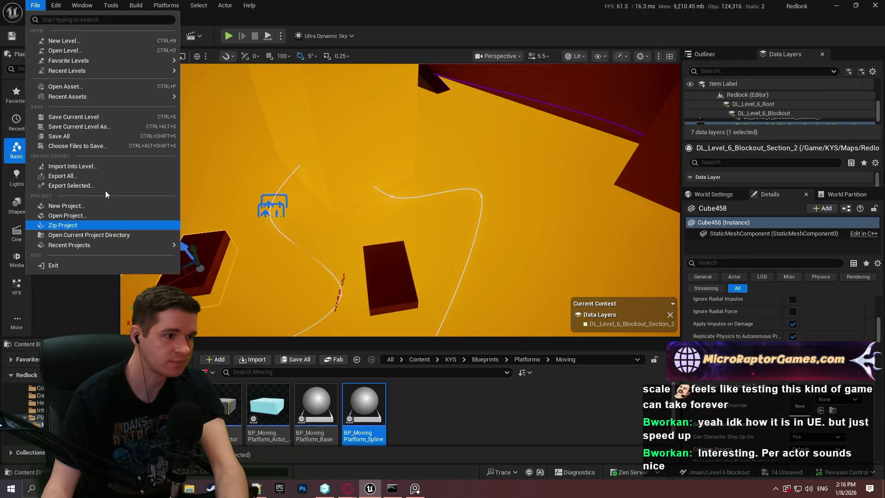
click(86, 143)
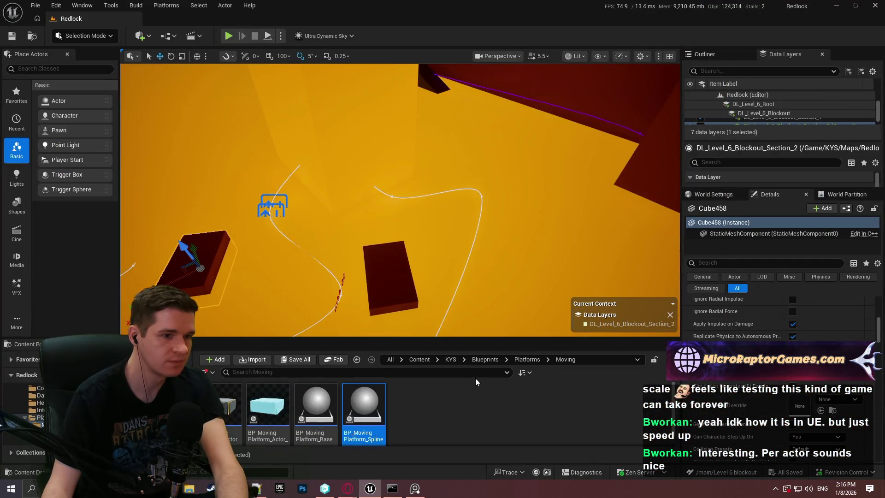
Place the new spline moving platform, frame it in a full-screen view, and ready the Move tool
mouse_move(371, 405)
mouse_down()
mouse_move(530, 262)
mouse_move(450, 233)
mouse_up()
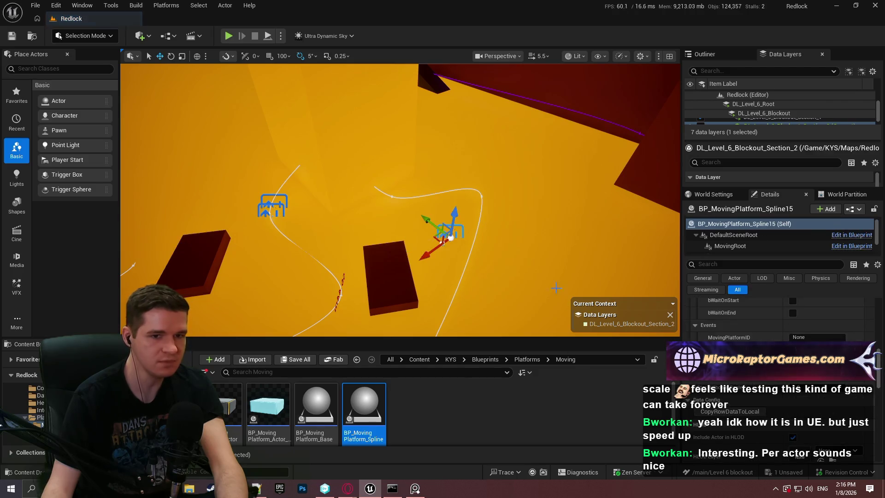
key(F11)
key(f)
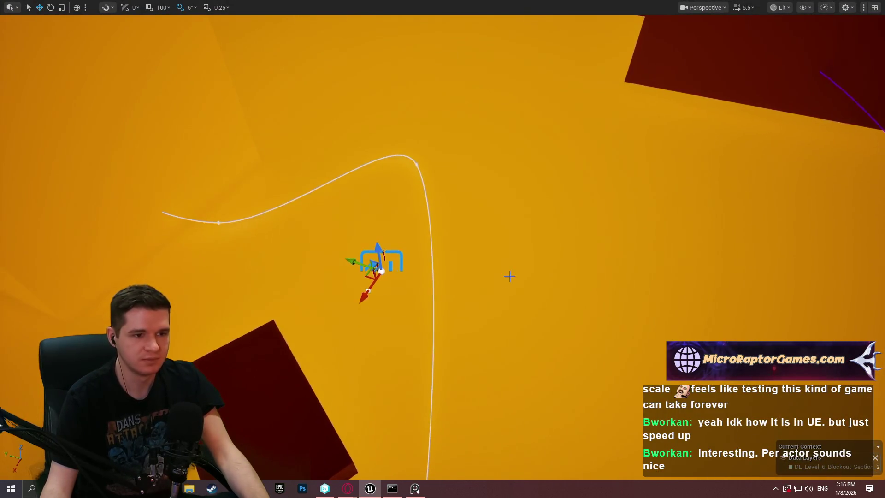
key(e)
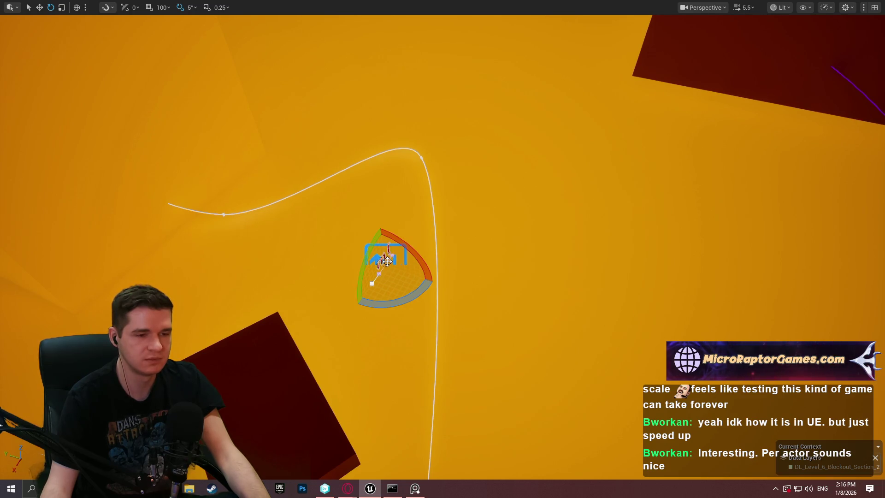
key(w)
Pull a spline point far to the left to lengthen the path
mouse_move(387, 261)
mouse_down()
mouse_move(118, 207)
mouse_move(138, 217)
mouse_up()
key(f)
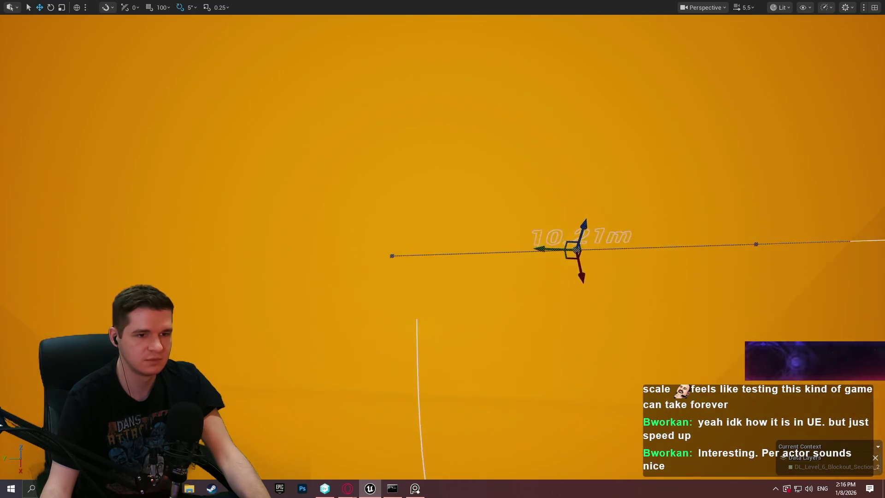
mouse_move(401, 254)
mouse_down()
mouse_move(341, 251)
mouse_move(340, 261)
mouse_move(392, 342)
mouse_move(394, 317)
mouse_move(353, 300)
mouse_up()
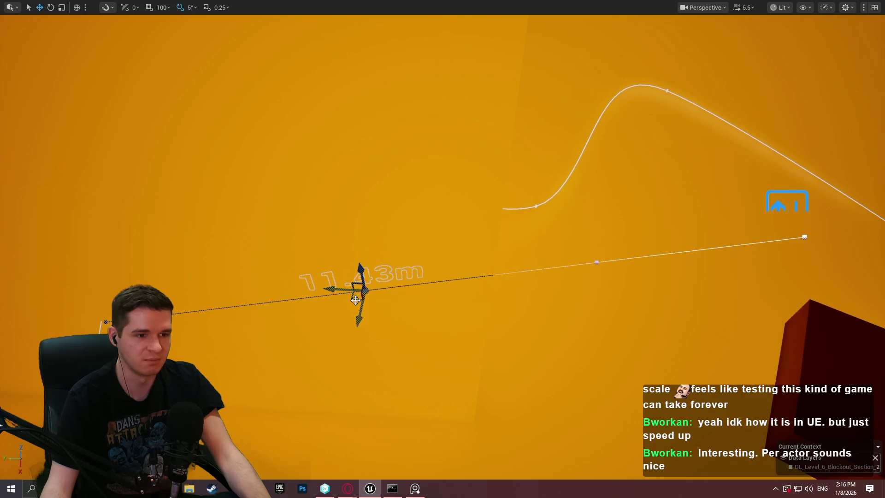
drag(355, 299, 332, 284)
mouse_move(340, 251)
mouse_down()
mouse_move(310, 164)
mouse_move(306, 188)
mouse_move(328, 231)
mouse_move(308, 210)
mouse_move(304, 162)
mouse_up()
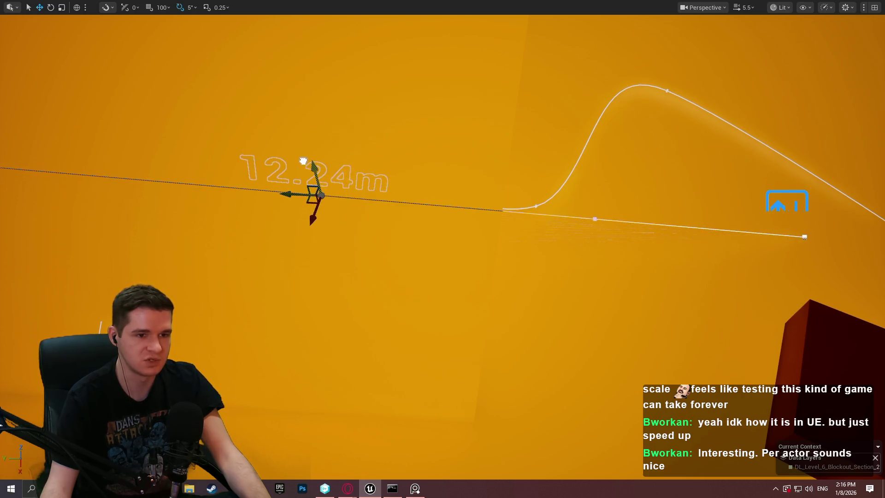
Move the spline's right end point and pull it up-right toward the wall corner
click(798, 240)
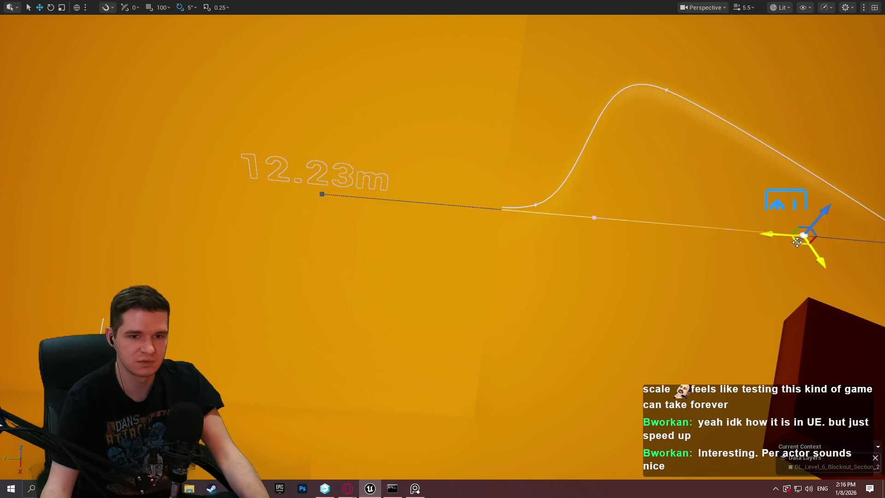
key(f)
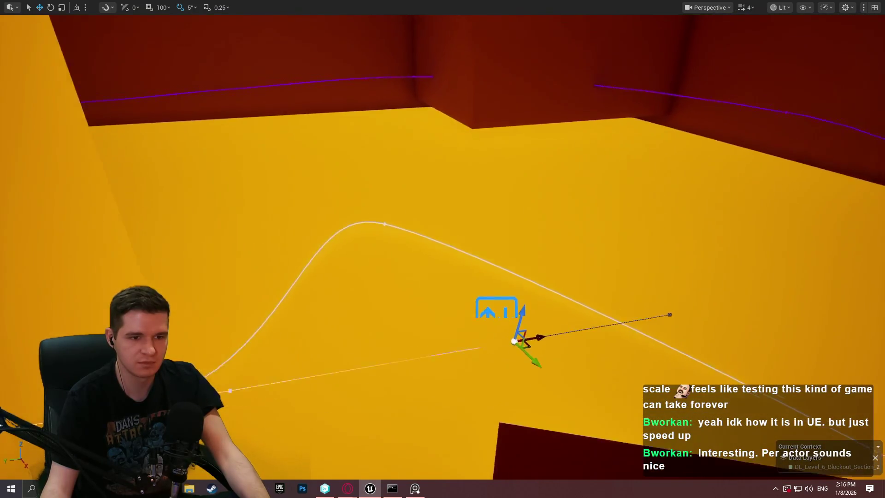
mouse_move(507, 331)
mouse_down()
mouse_move(306, 415)
mouse_move(221, 419)
mouse_move(348, 235)
mouse_up()
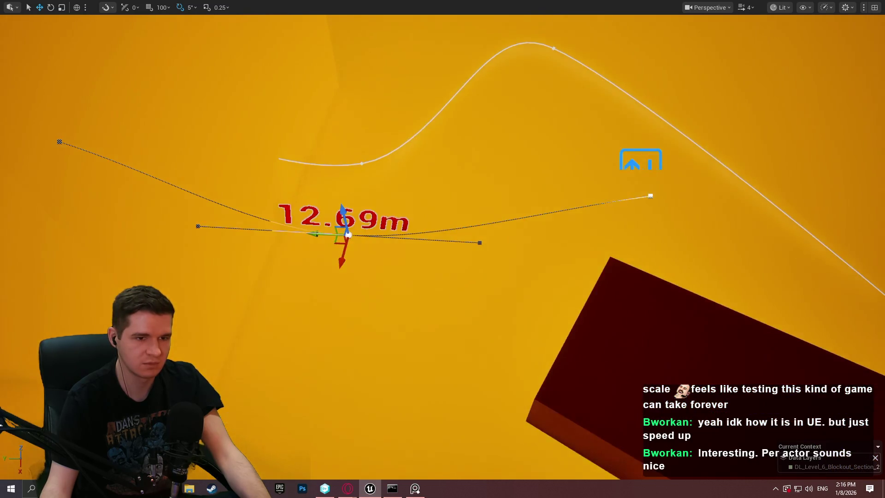
click(646, 201)
mouse_move(646, 201)
mouse_down()
mouse_move(813, 142)
mouse_move(823, 151)
mouse_move(738, 147)
mouse_move(691, 193)
mouse_move(719, 244)
mouse_move(602, 236)
mouse_move(780, 253)
mouse_move(840, 295)
mouse_move(767, 236)
mouse_move(635, 267)
mouse_move(553, 117)
mouse_move(498, 84)
mouse_up()
mouse_move(529, 45)
mouse_down()
mouse_move(534, 60)
mouse_move(530, 45)
mouse_up()
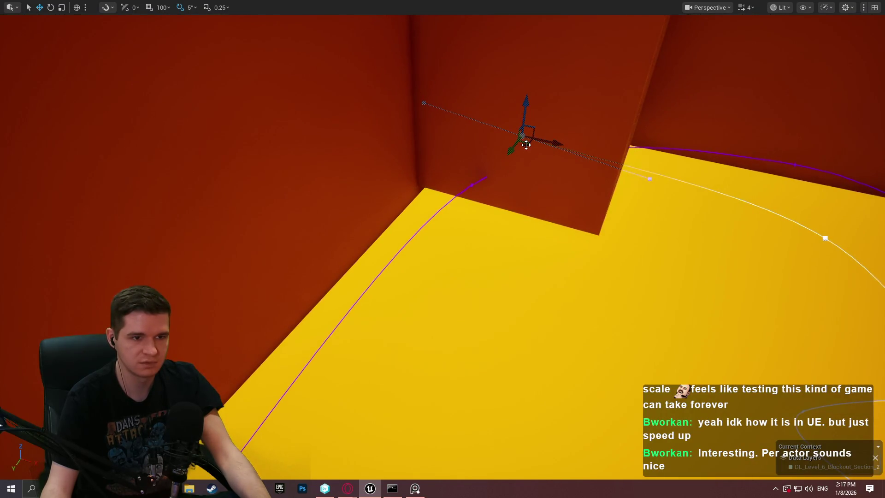
Drag the far spline point off the wall corner and left along the floor
mouse_move(468, 214)
mouse_down()
mouse_move(382, 355)
mouse_move(366, 400)
mouse_up()
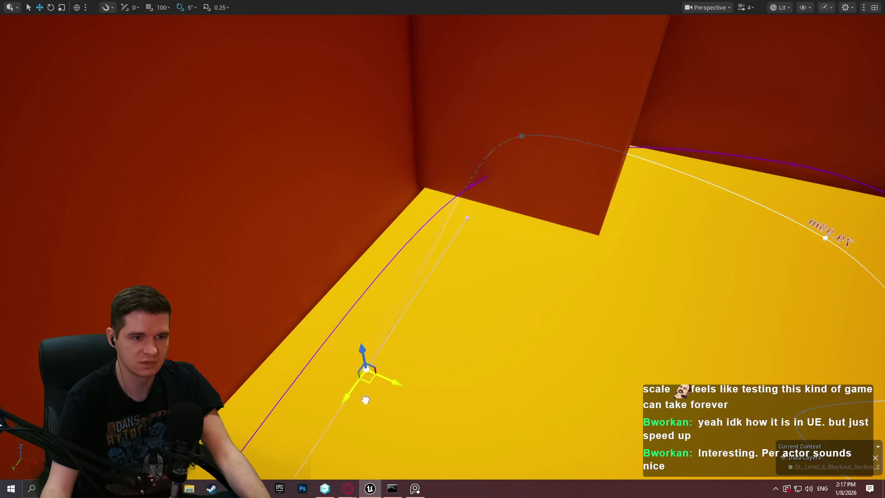
drag(487, 413, 296, 427)
mouse_move(300, 475)
mouse_down()
mouse_move(326, 411)
mouse_move(300, 292)
mouse_move(340, 221)
mouse_move(266, 214)
mouse_move(523, 300)
mouse_up()
mouse_move(483, 240)
mouse_down()
mouse_move(392, 257)
mouse_move(428, 255)
mouse_move(519, 361)
mouse_move(397, 262)
mouse_move(406, 252)
mouse_move(282, 284)
mouse_move(267, 276)
mouse_up()
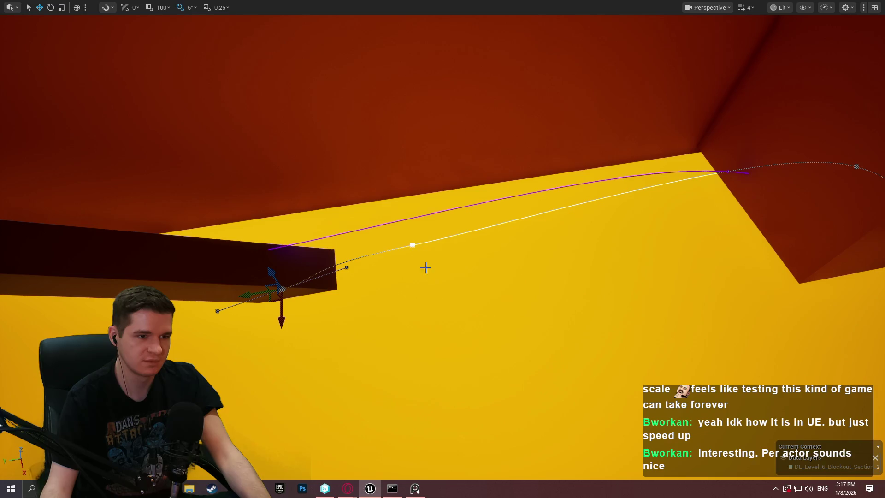
Select another spline point near the wall and return to the full editor layout
click(412, 243)
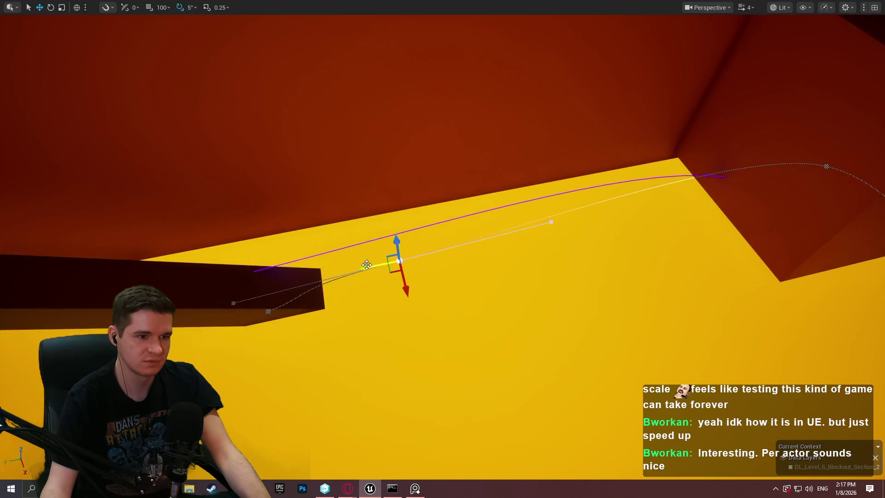
mouse_move(362, 268)
mouse_down()
mouse_move(284, 267)
mouse_move(277, 258)
mouse_up()
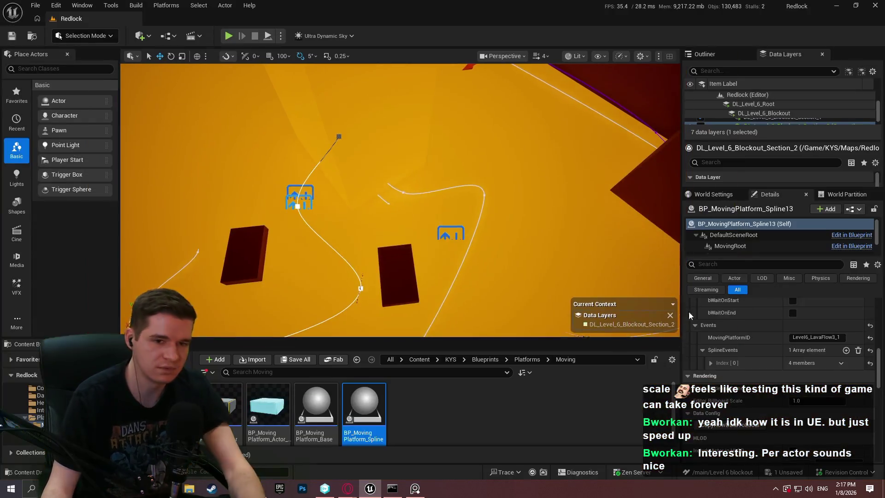
key(F11)
Set Spline15's MovingPlatformID and enable bKillAtDestination and bRespawnOnKill
scroll(720, 350, down, 1)
click(814, 323)
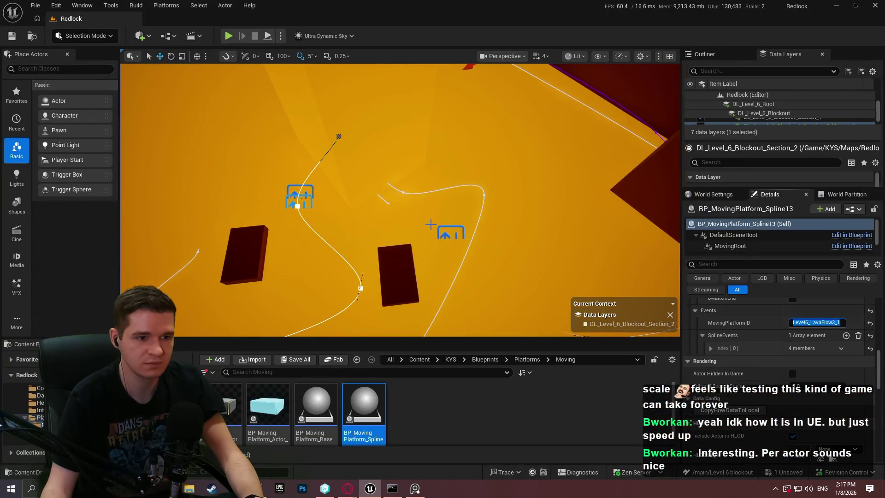
key(Return)
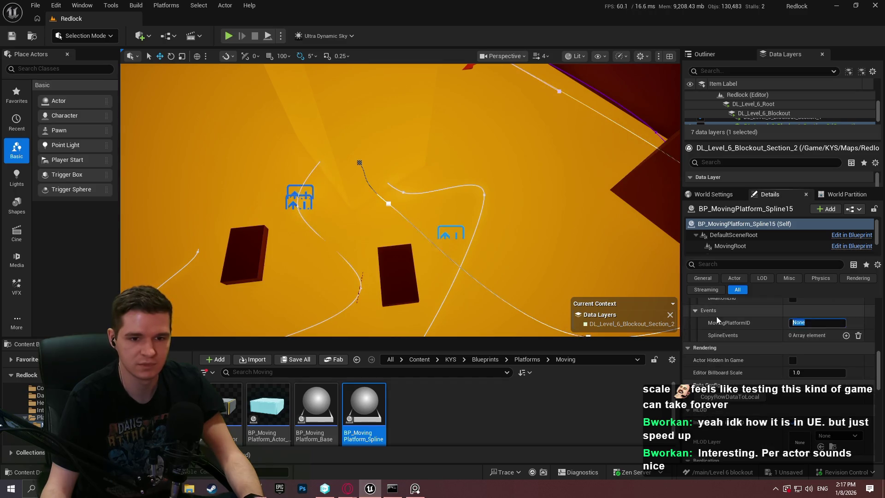
scroll(840, 336, up, 1)
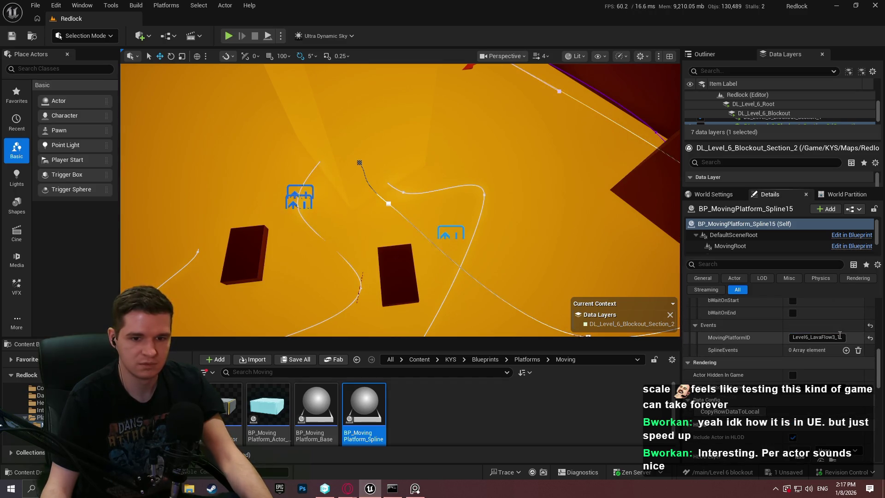
scroll(746, 346, up, 6)
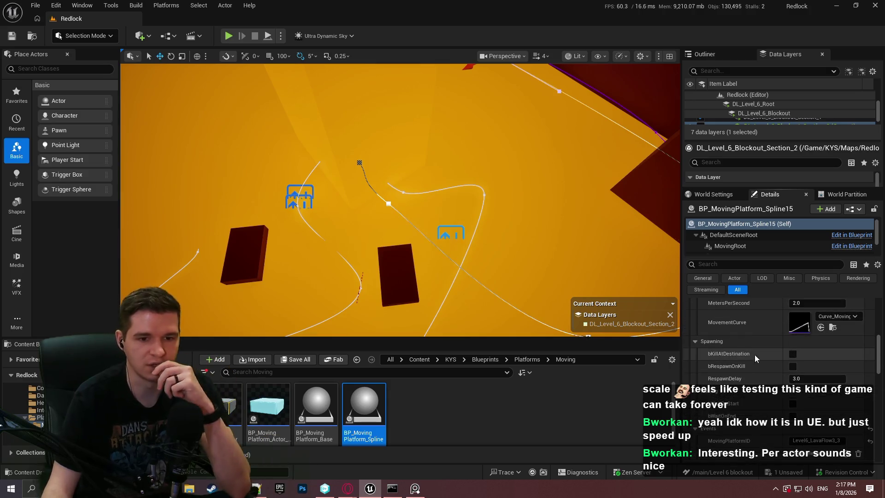
click(792, 353)
click(793, 404)
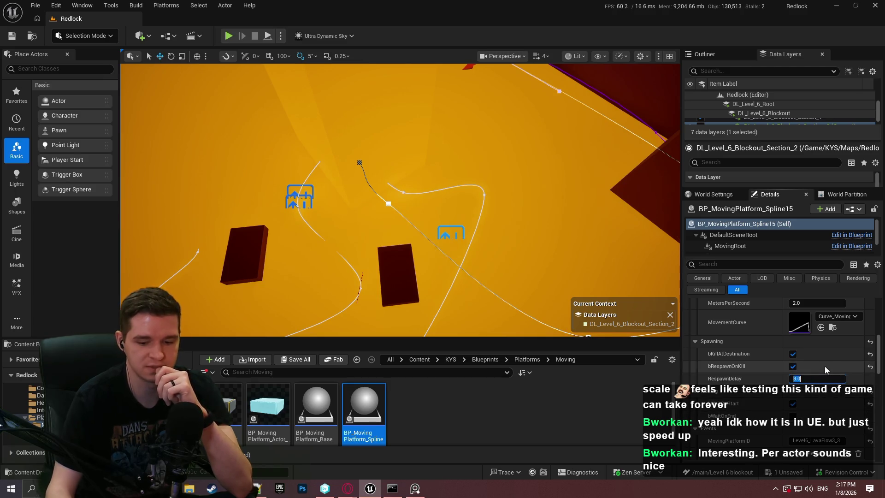
text(0.1)
Set Spline15's platform rotation type to FollowSplineDirectly
scroll(801, 330, up, 3)
click(811, 322)
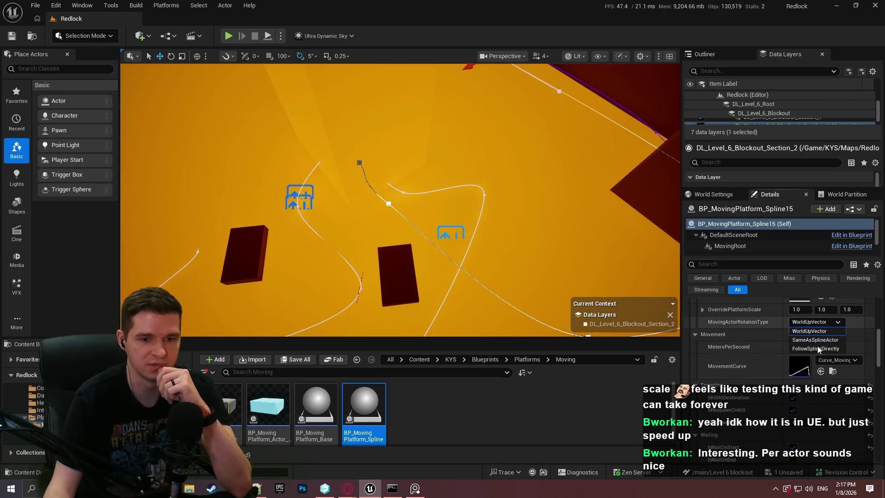
click(817, 350)
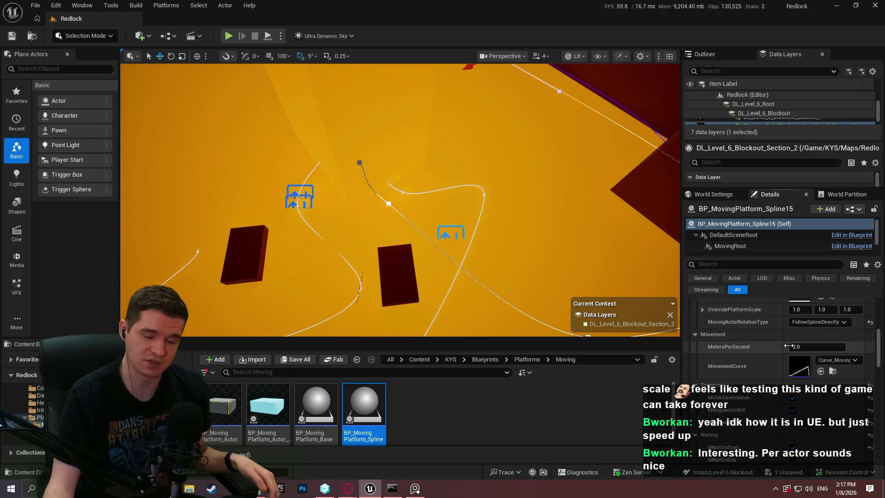
scroll(779, 355, down, 4)
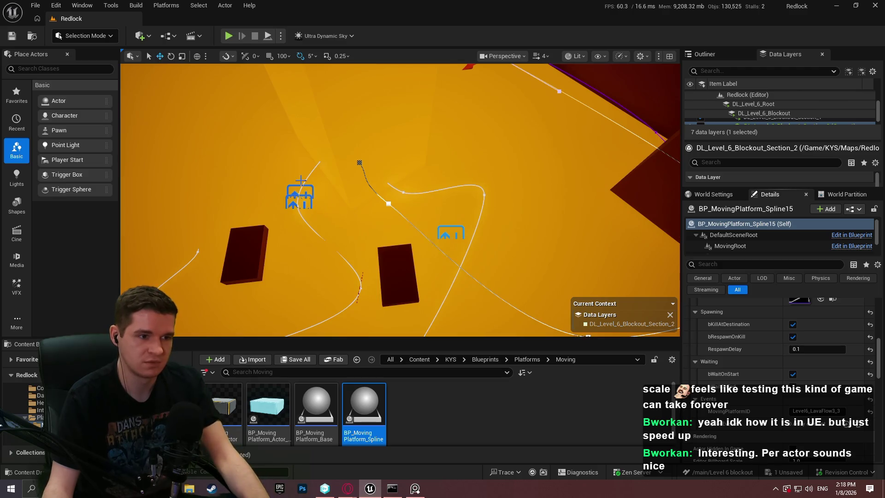
Add a ChildrenIDs element to Spline14's spline event, then Play From Here on Cube459
click(297, 206)
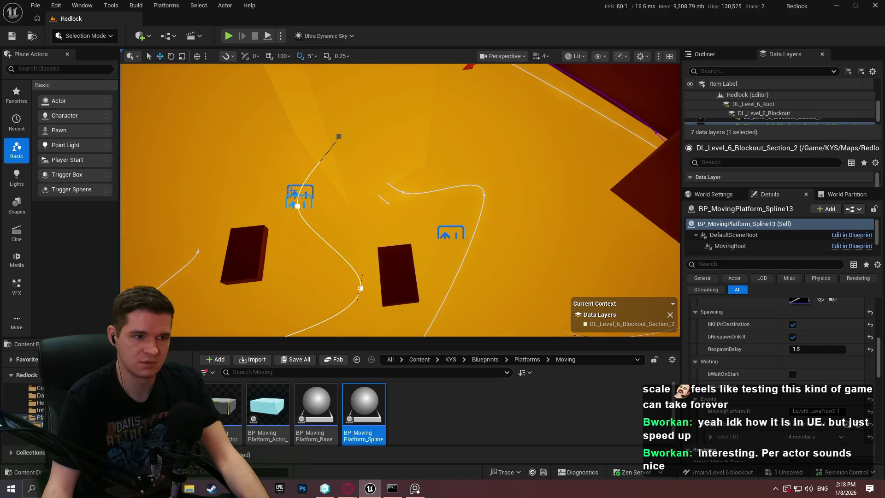
click(299, 184)
drag(497, 242, 497, 243)
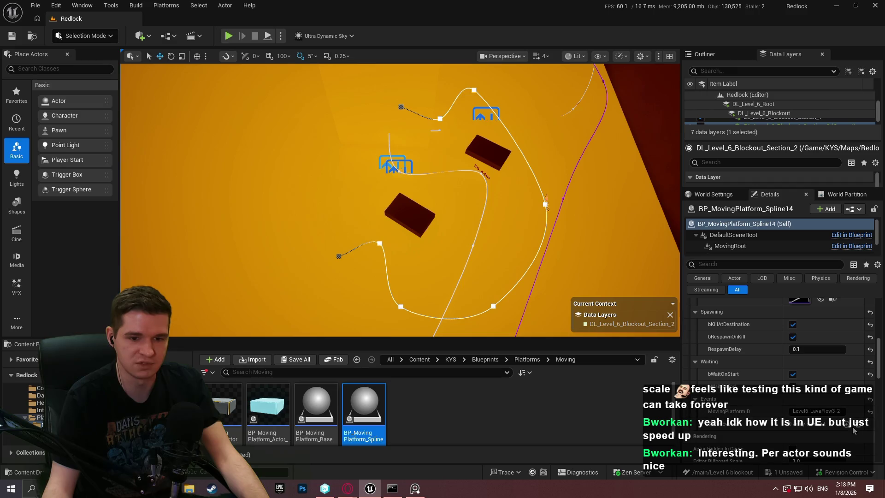
scroll(795, 431, down, 2)
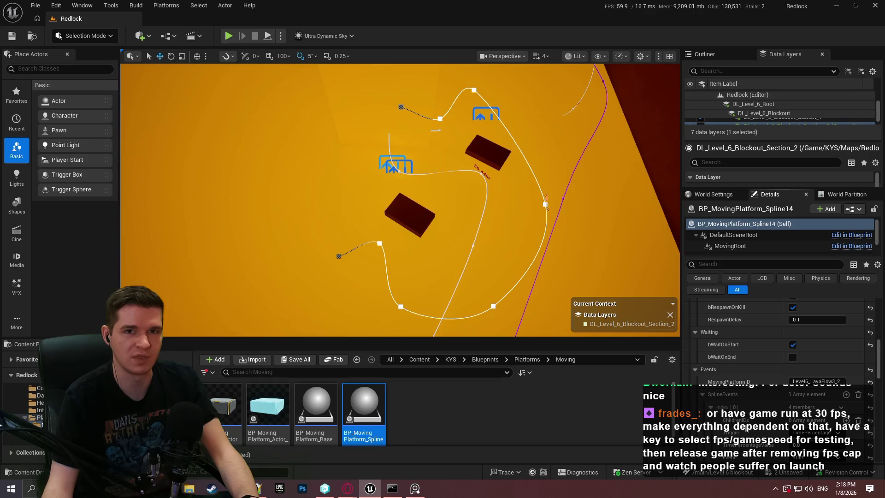
scroll(815, 396, down, 3)
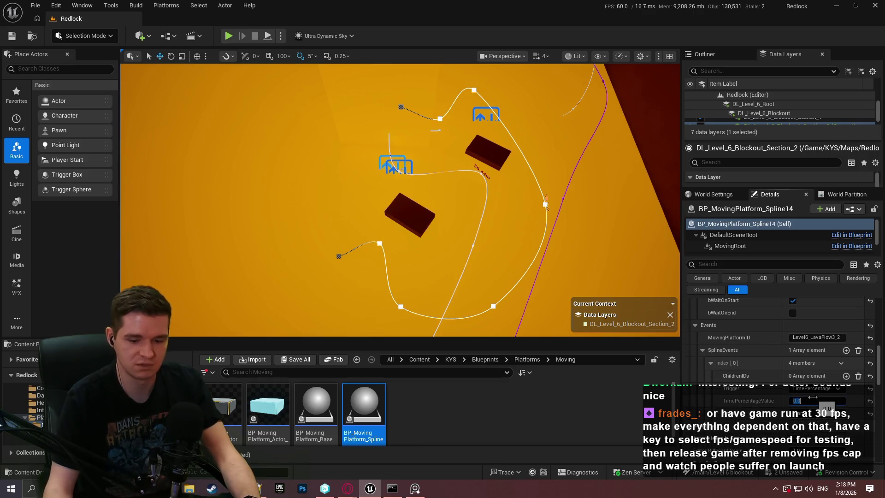
click(845, 375)
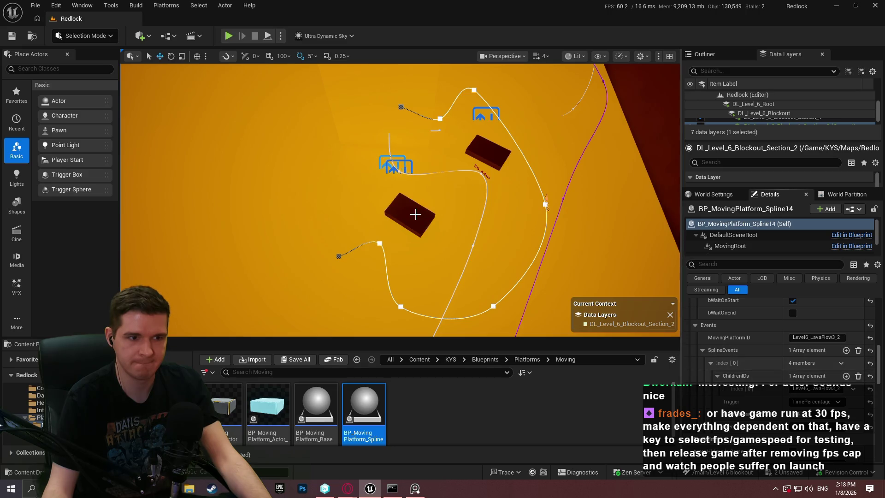
right_click(485, 151)
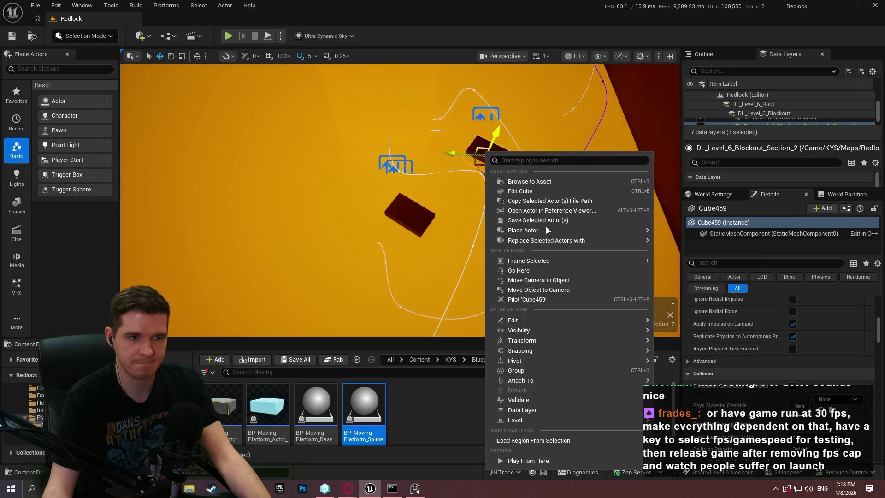
click(546, 461)
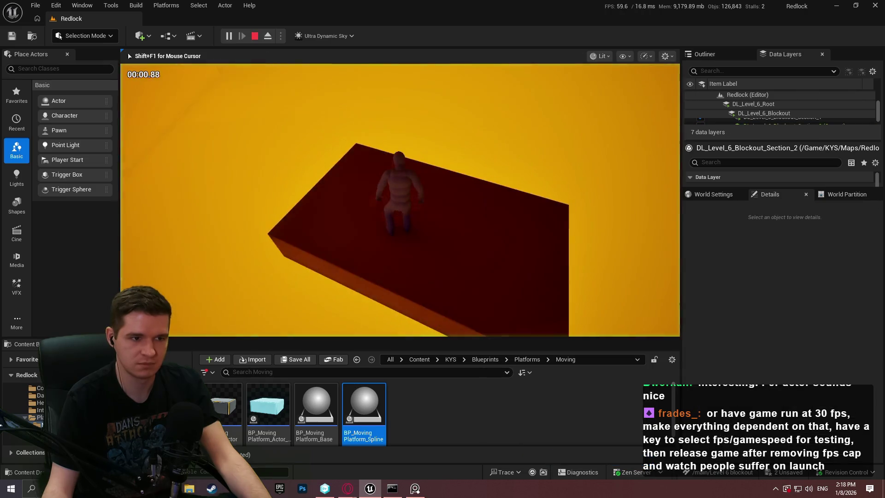
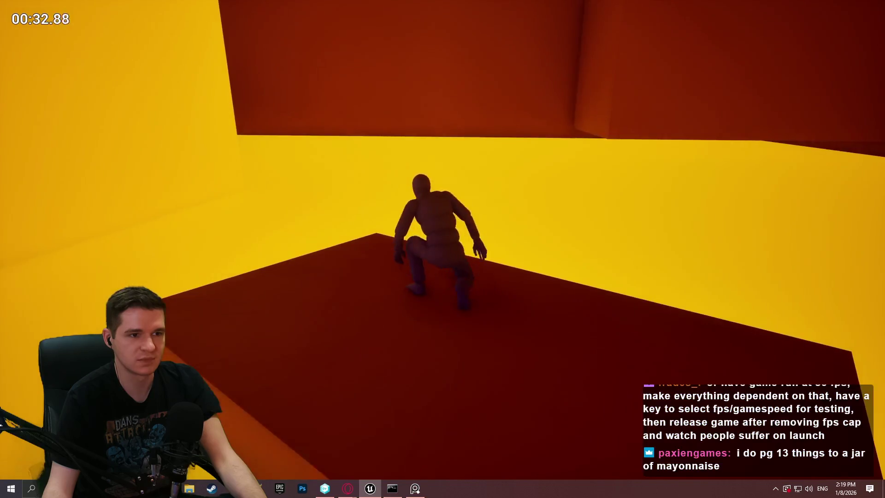
Stop the playtest and review BP_MovingPlatform_Spline15's movement and respawn settings in Details
key(Escape)
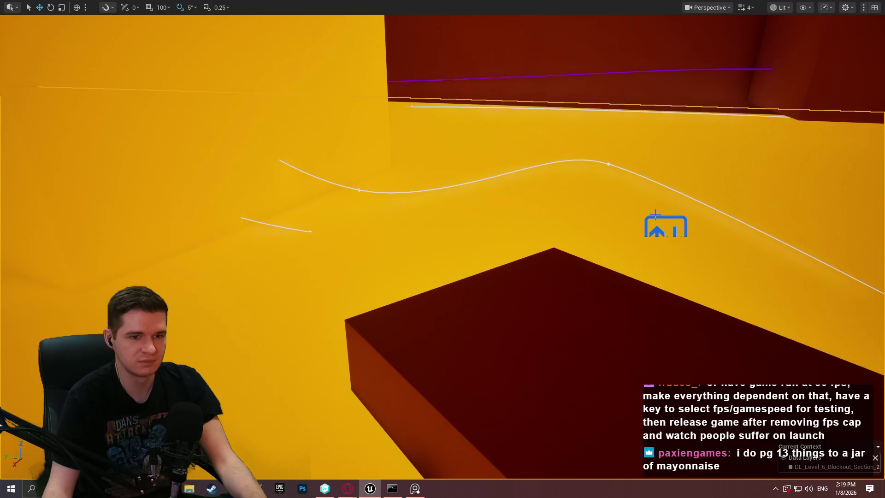
click(653, 217)
key(F11)
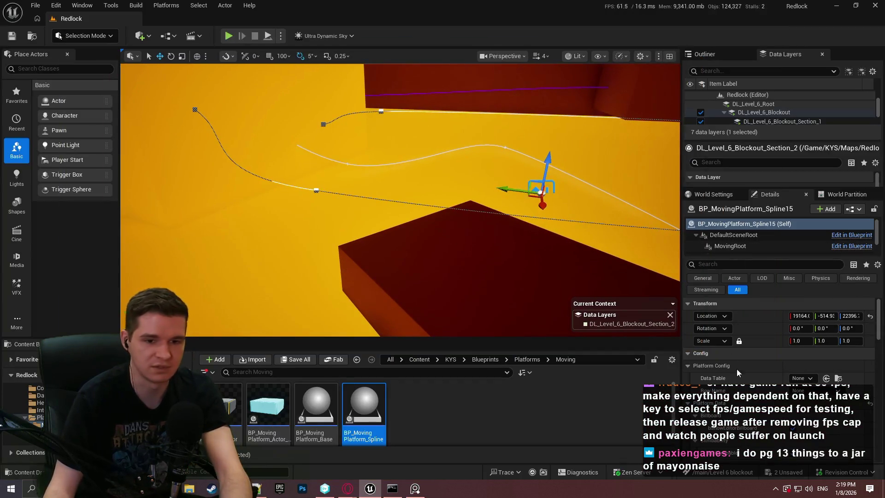
scroll(750, 395, down, 10)
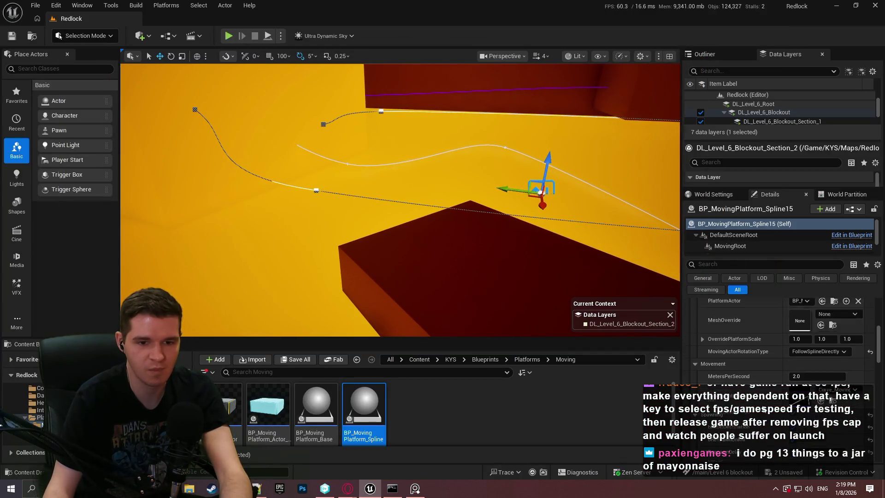
scroll(758, 411, down, 2)
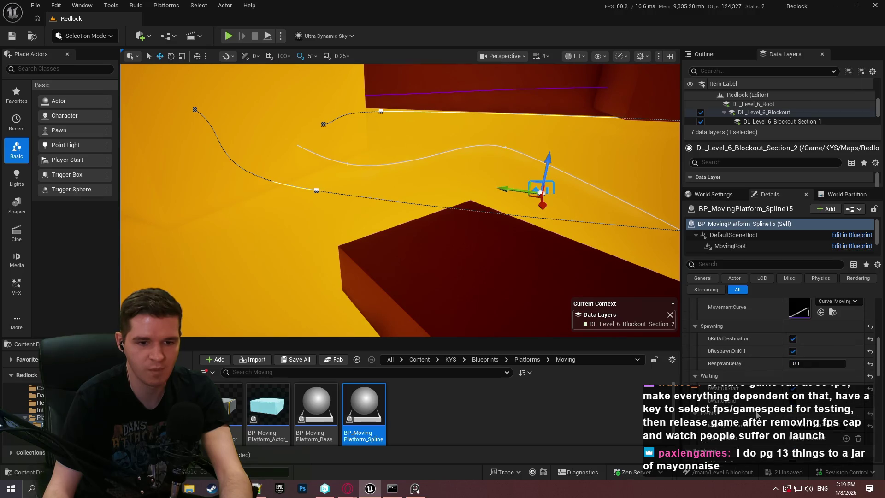
scroll(752, 412, up, 3)
scroll(752, 407, up, 2)
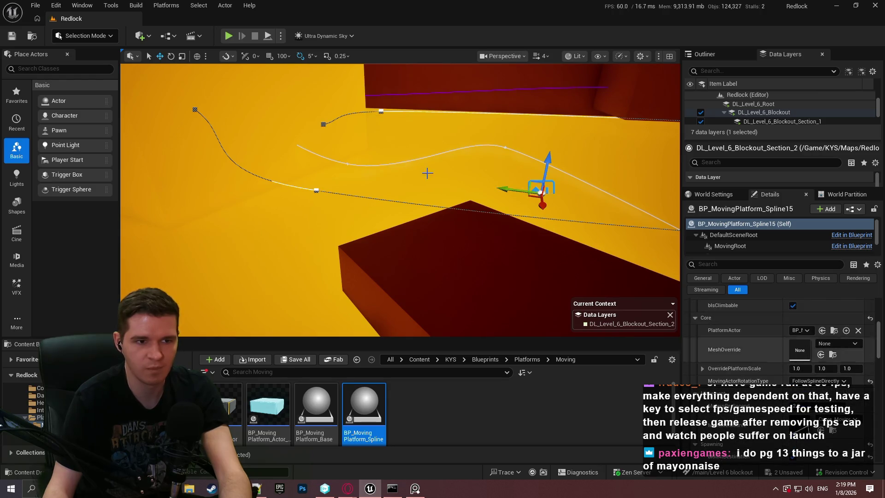
Frame the spline platform, then start Play From Here on floor block Cube459
key(f)
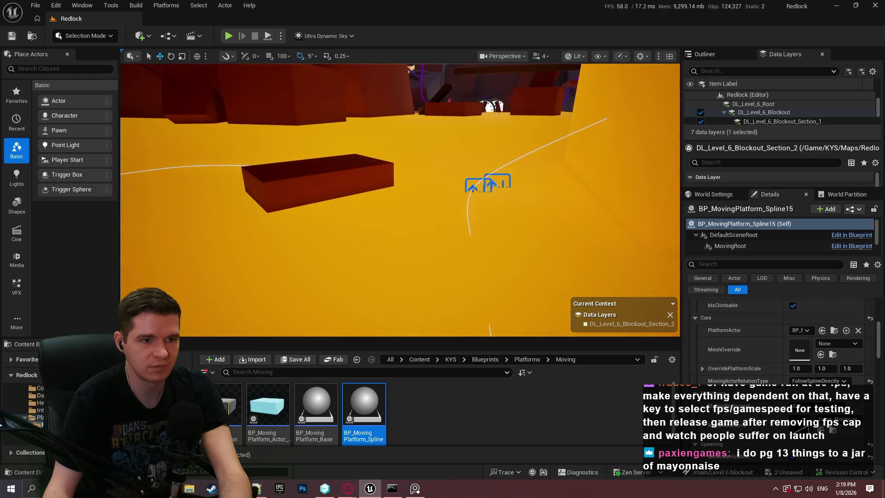
scroll(777, 399, down, 6)
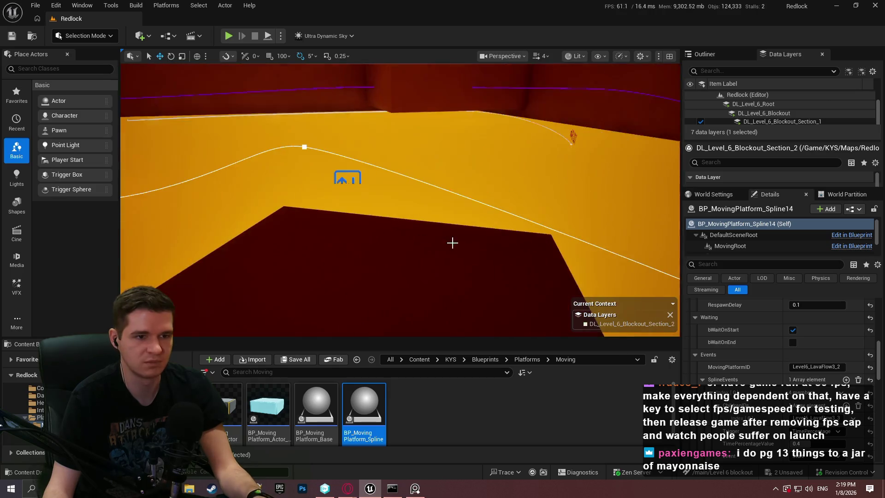
right_click(375, 258)
click(444, 470)
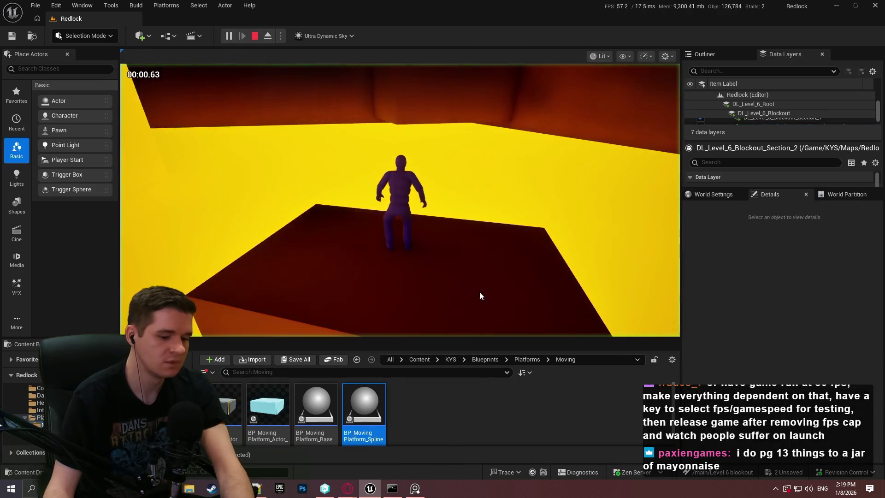
In fullscreen play, run and jump across the red platform onto the floating platform
key(F11)
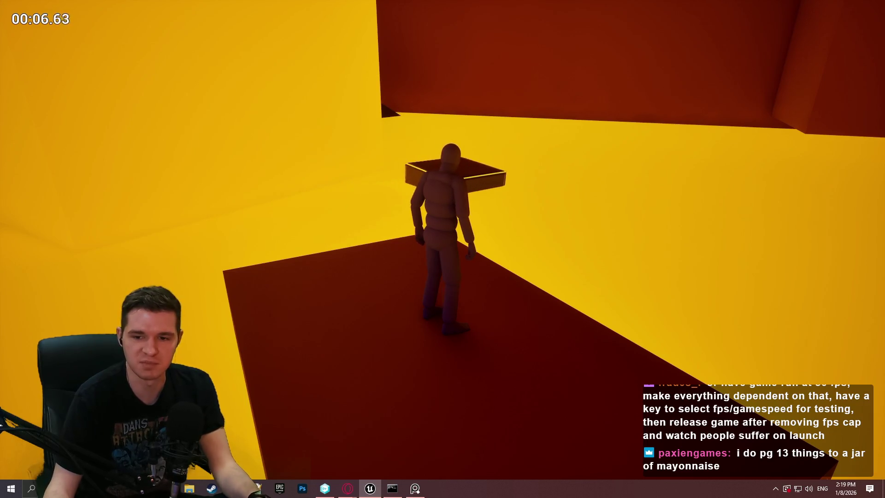
key(w)
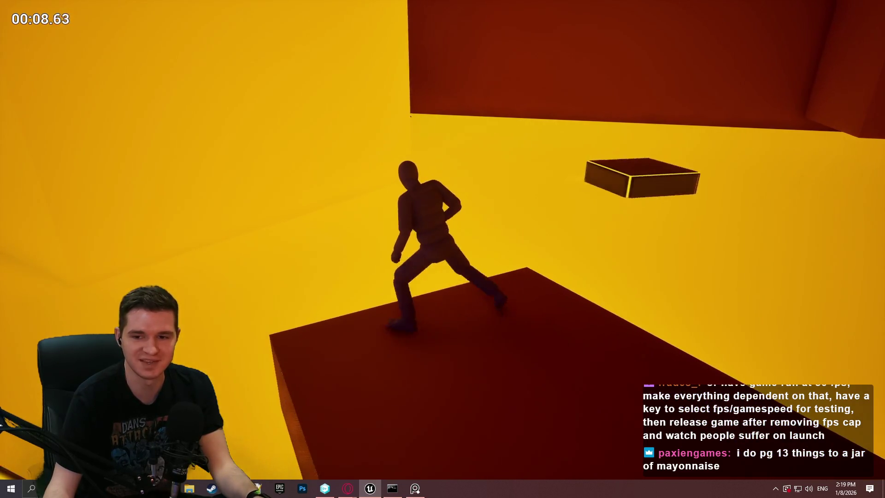
key(w)
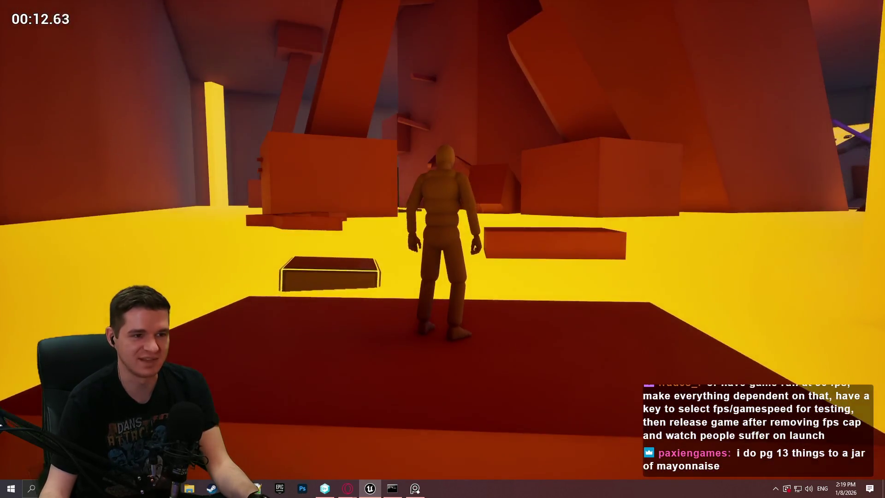
key(w)
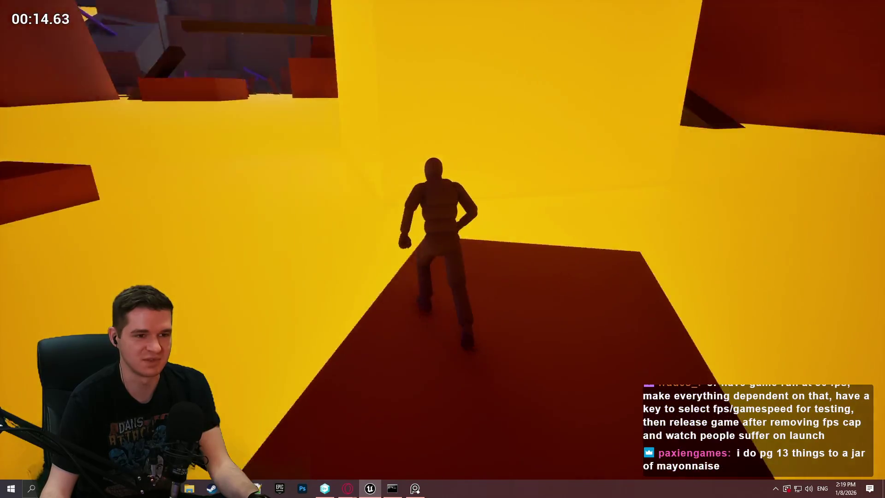
key(w)
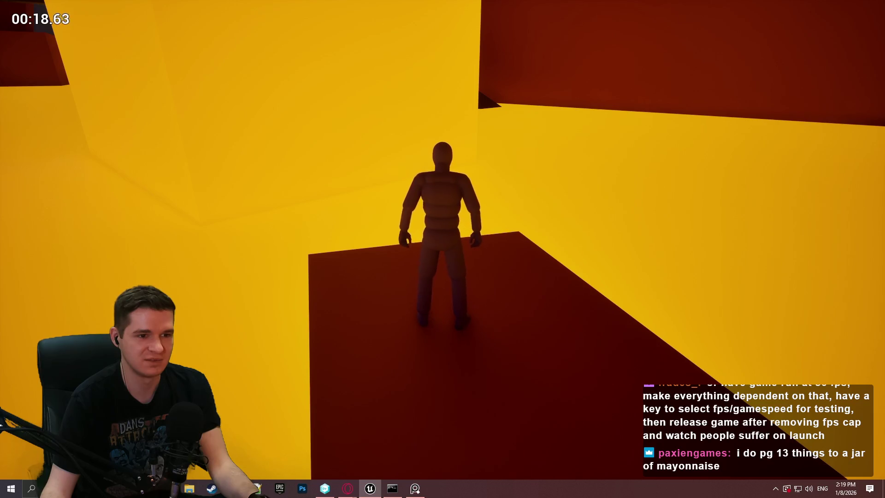
key(space)
key(w)
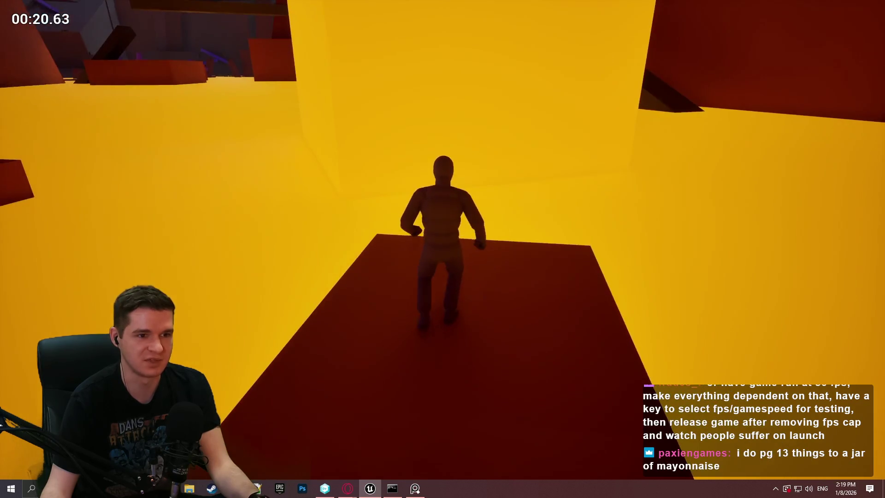
key(w)
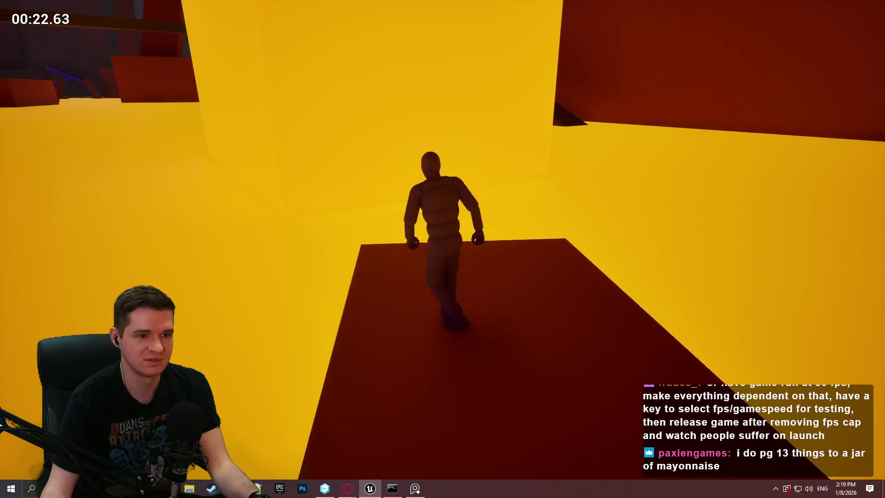
key(s)
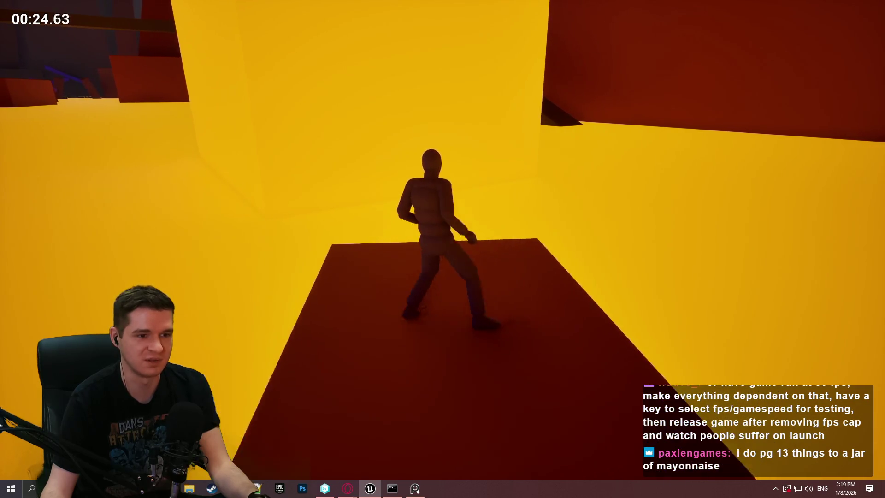
key(w)
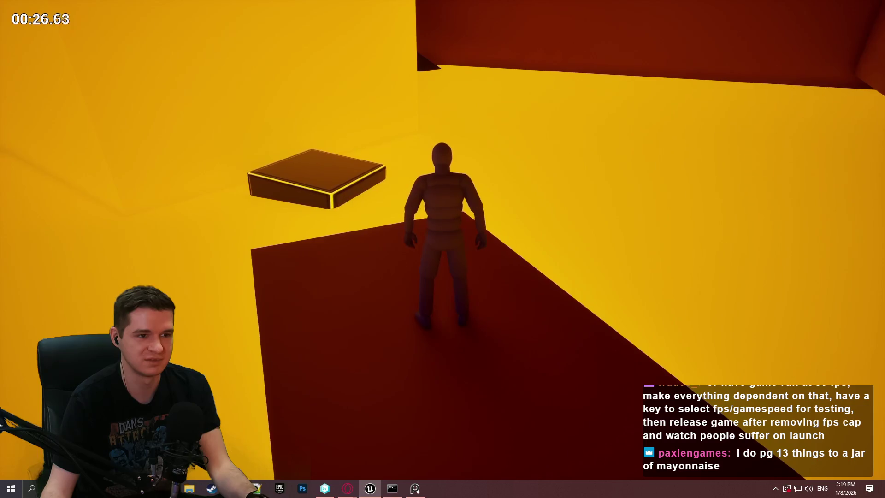
key(space)
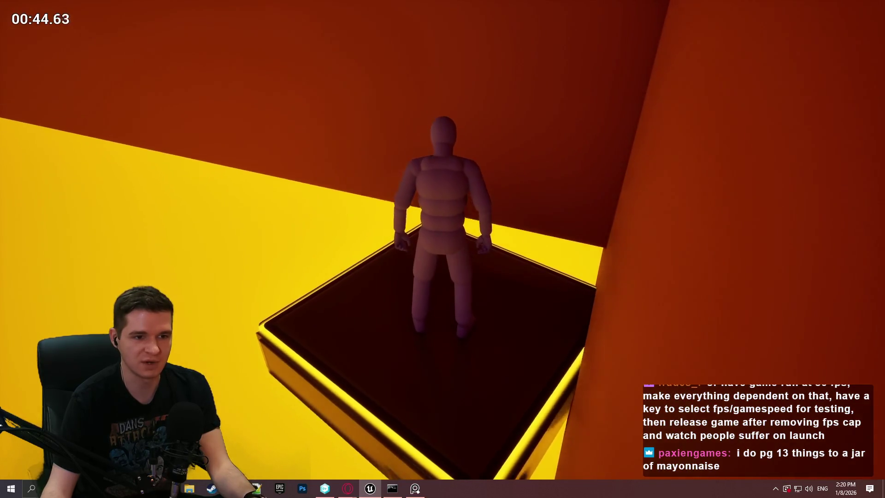
Run through the orange-walled rooms, over the glowing box and down the yellow corridor, then stop
key(w)
key(w)
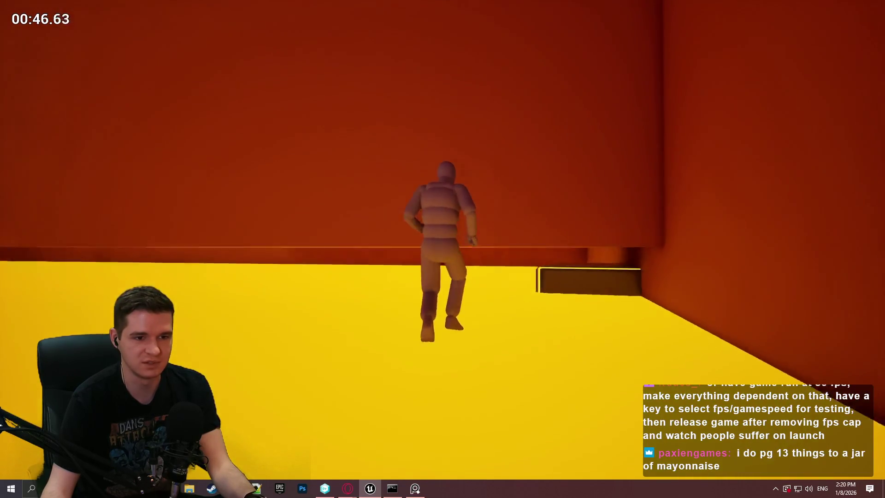
key(w)
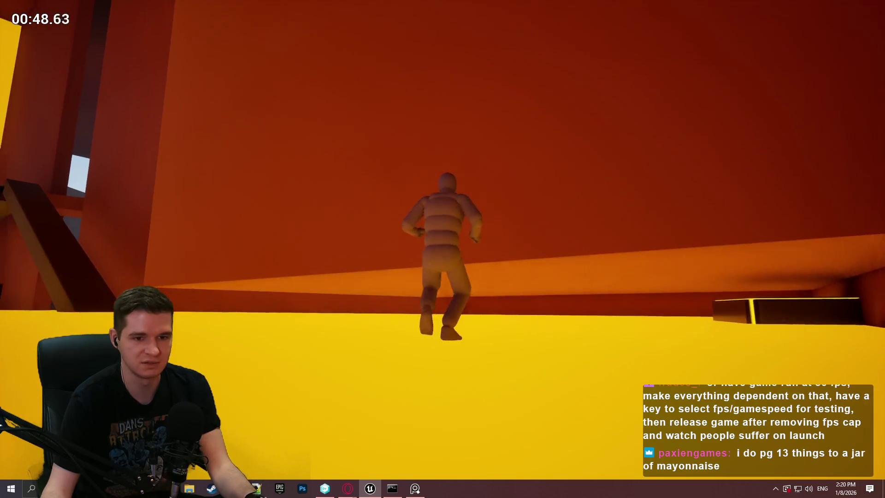
key(w)
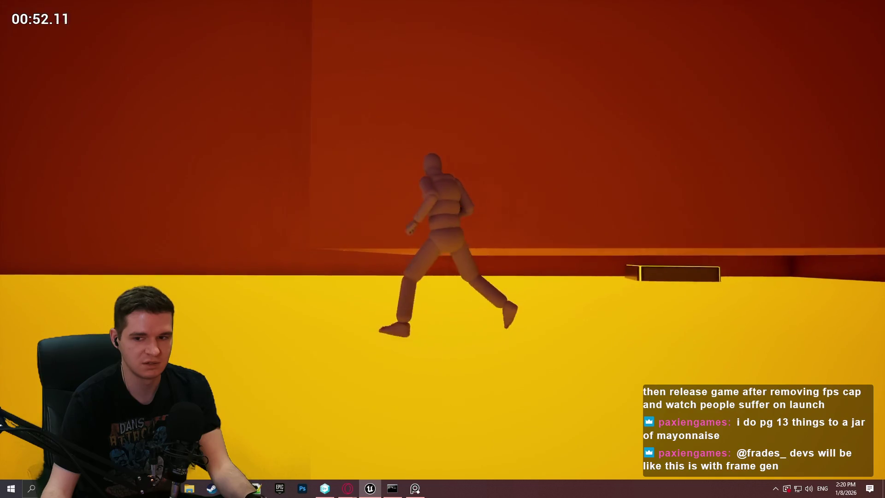
key(w)
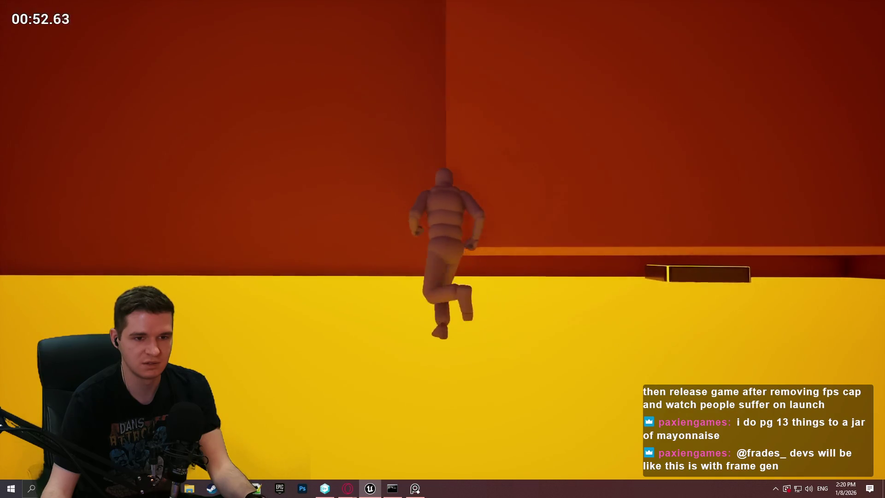
key(w)
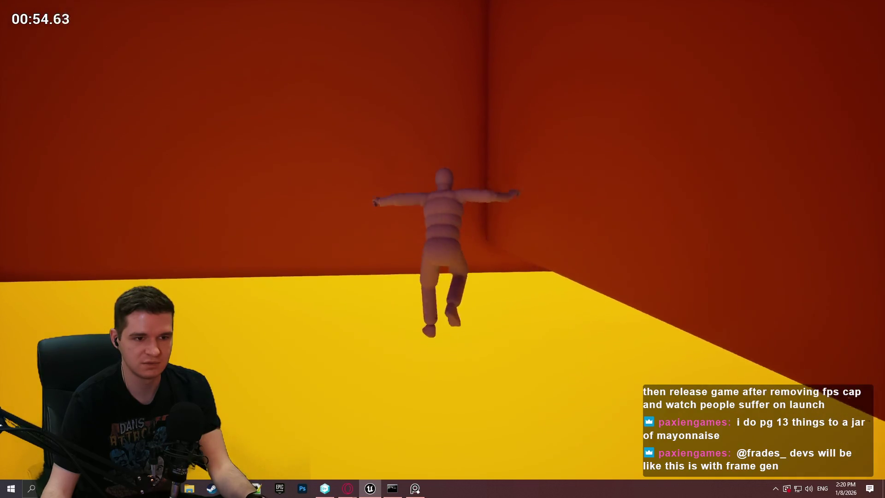
key(w)
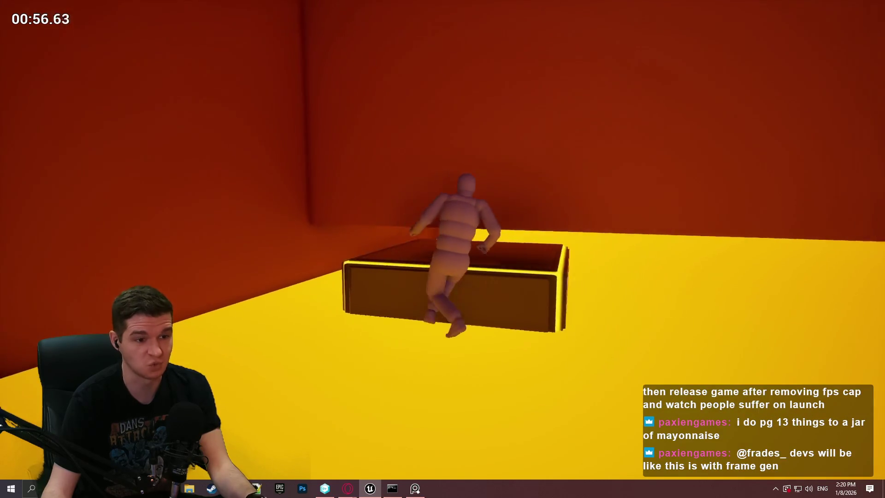
key(space)
key(w)
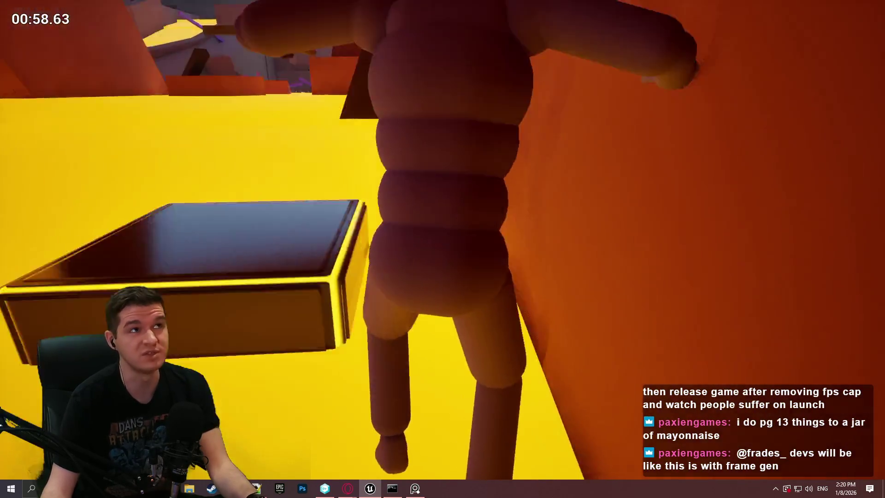
key(w)
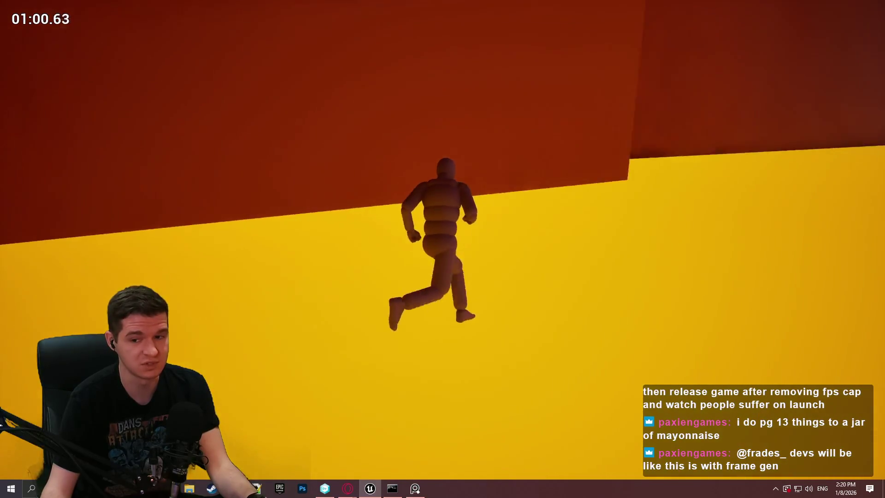
key(w)
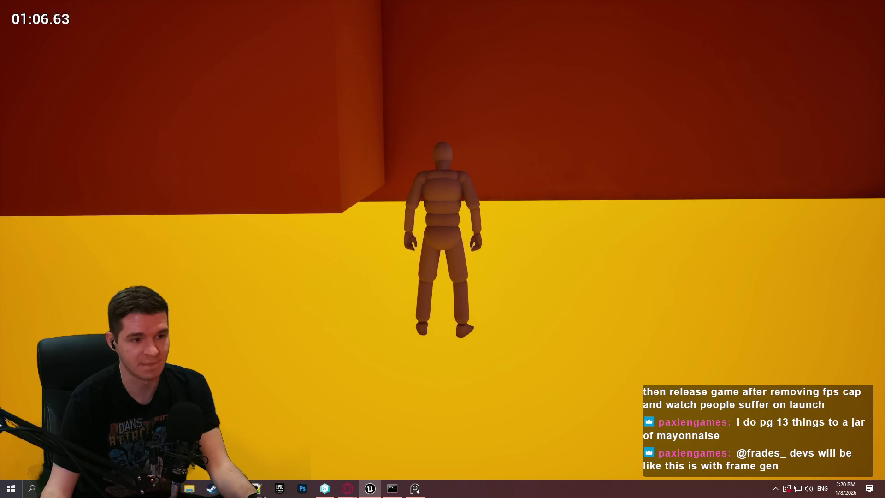
key(Escape)
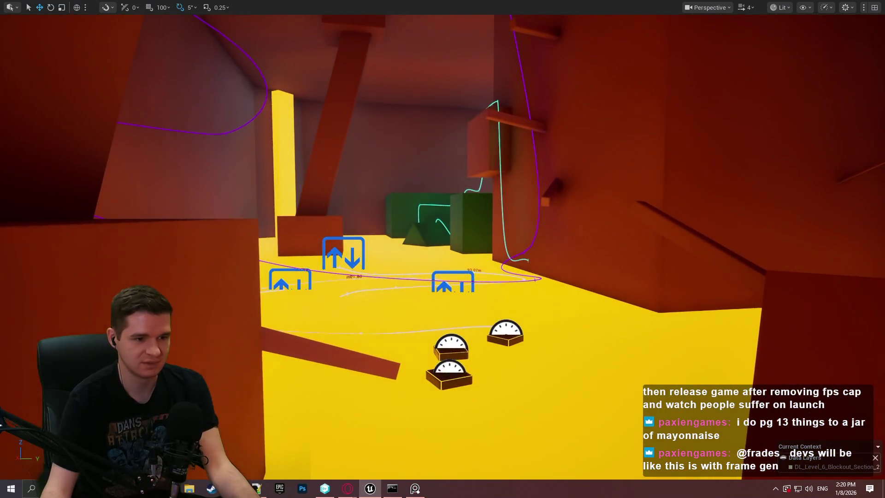
Select the disappearing platform BP_TimedPlatform_Disappear40 and restore the full editor panels
click(450, 351)
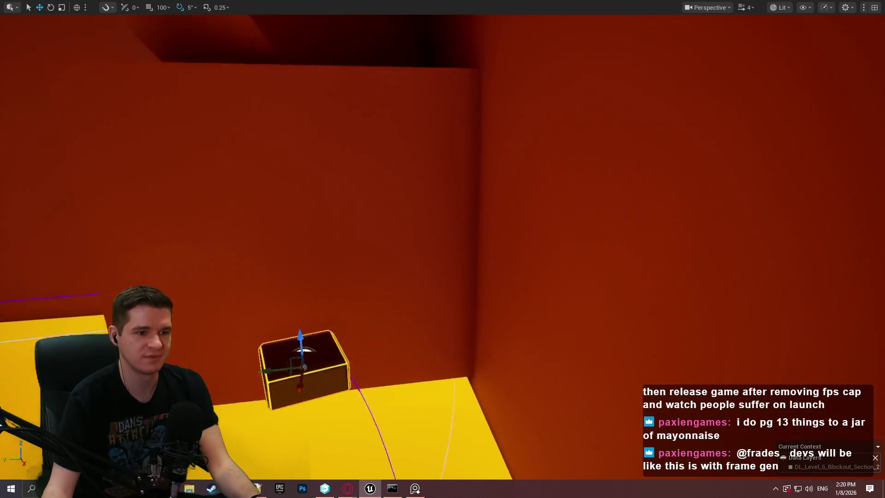
scroll(401, 107, down, 3)
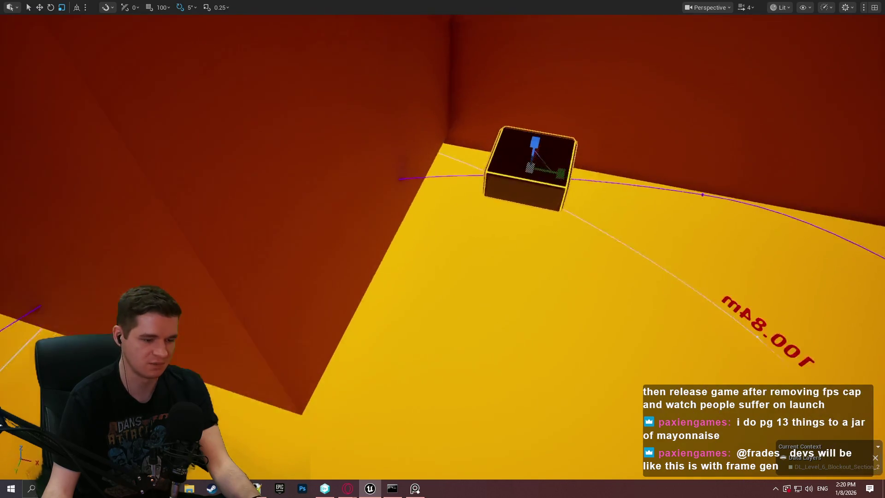
key(F11)
Enable bShowOverlapMeshDebug and set the platform's PlatformTimer to 2.0
key(f)
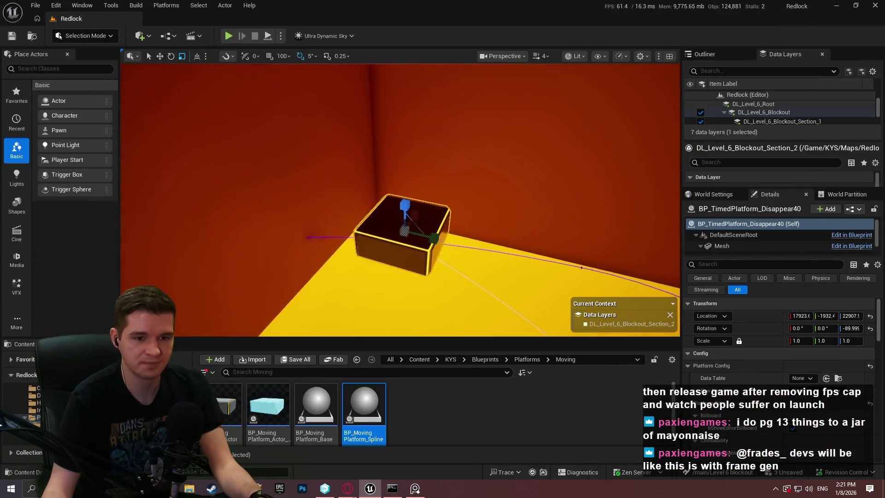
scroll(806, 413, down, 2)
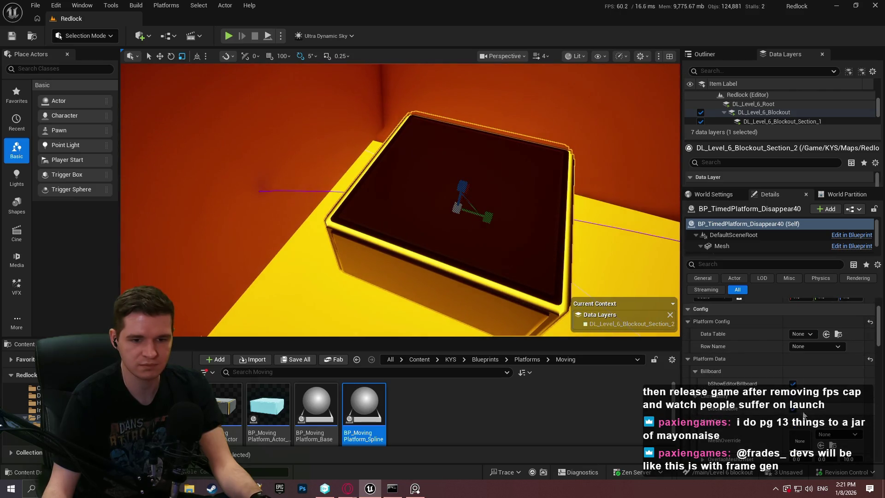
scroll(742, 398, down, 2)
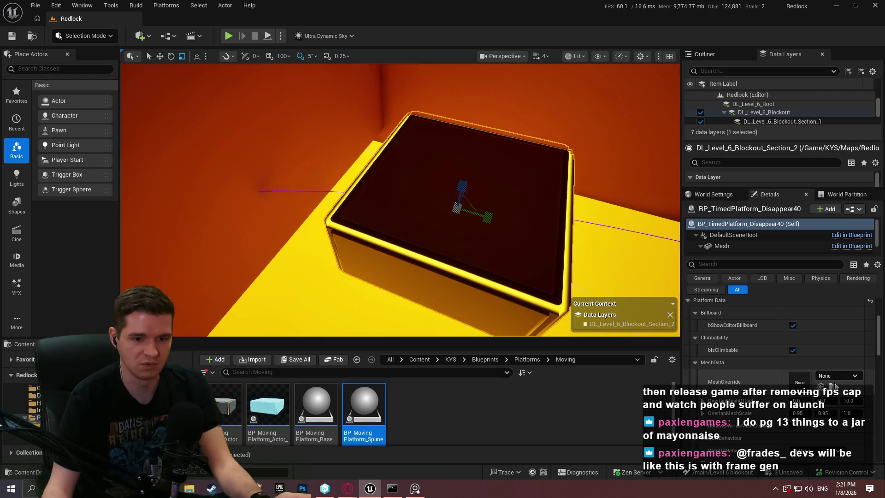
scroll(753, 377, down, 2)
click(792, 381)
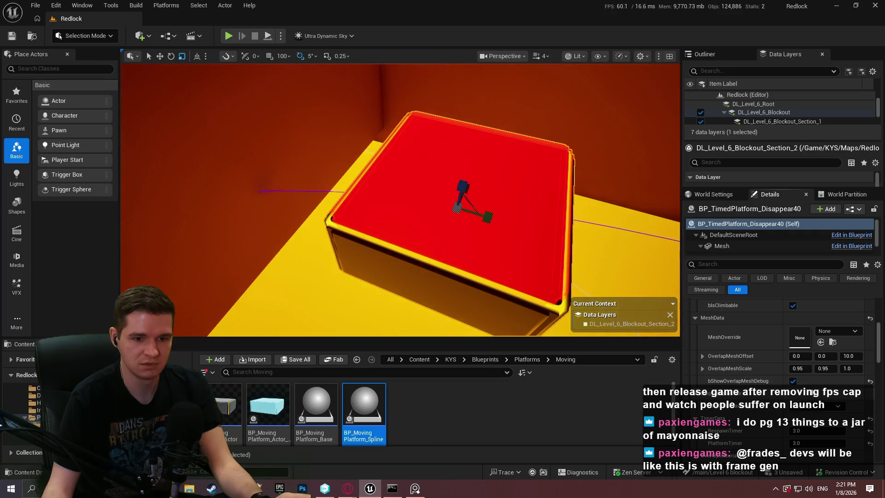
scroll(788, 398, down, 1)
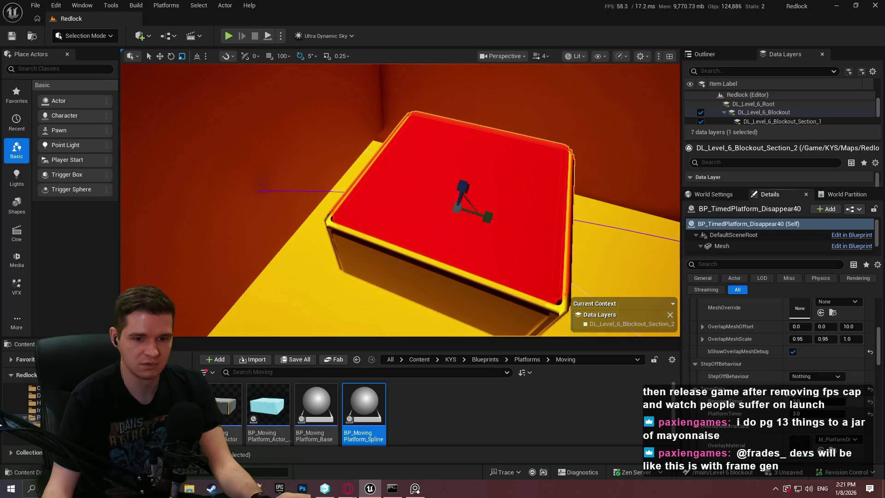
click(798, 378)
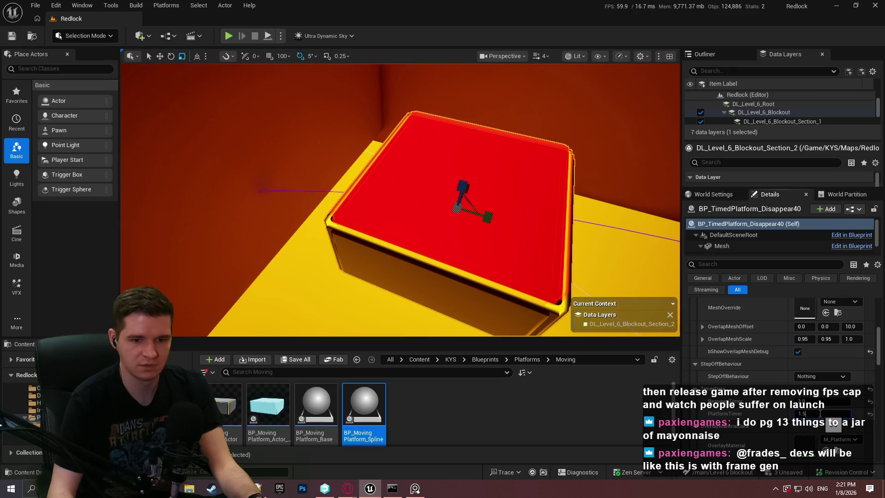
click(820, 413)
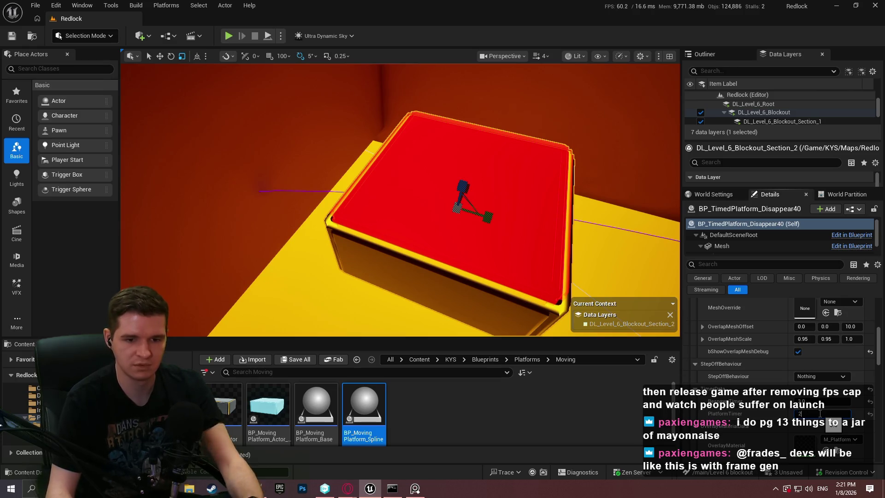
scroll(755, 400, down, 2)
scroll(498, 260, down, 5)
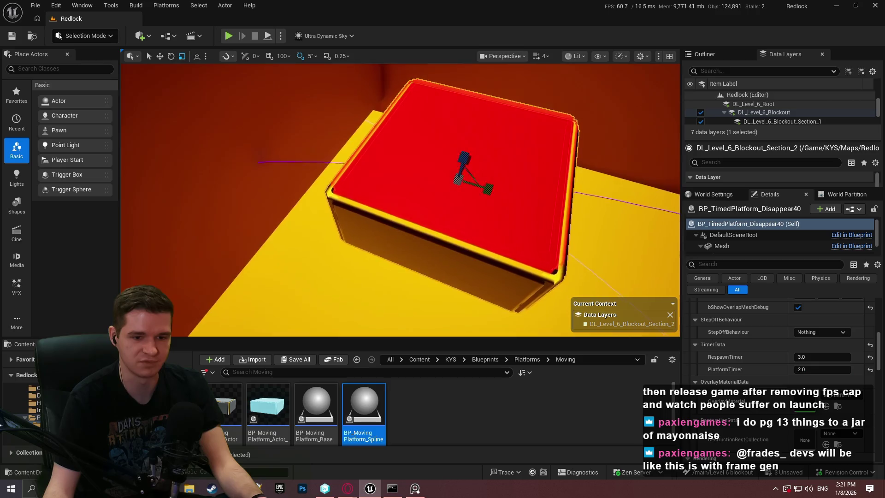
key(w)
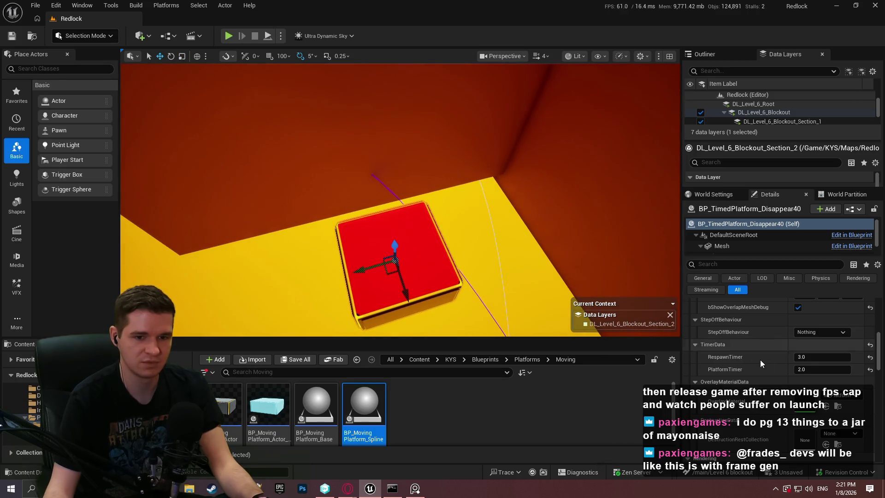
scroll(754, 362, down, 1)
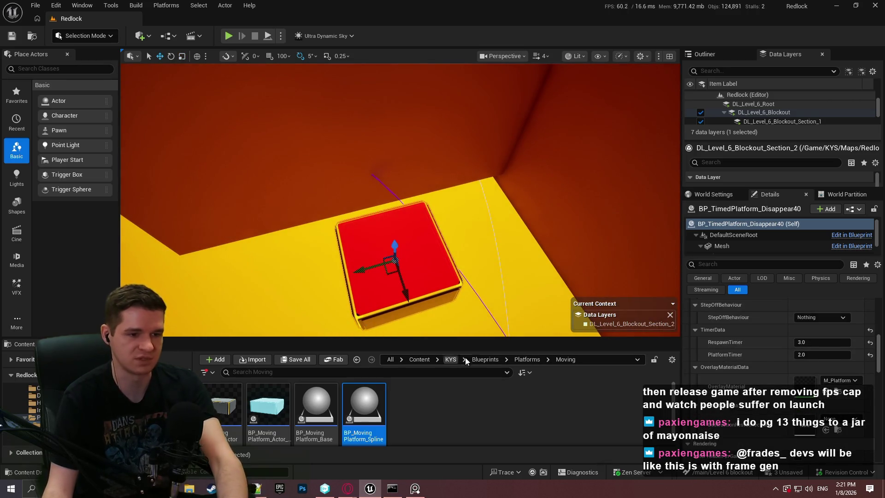
Scale the platform down to Y 0.5731 and set OverlapMeshScale Y to 0.52
click(518, 360)
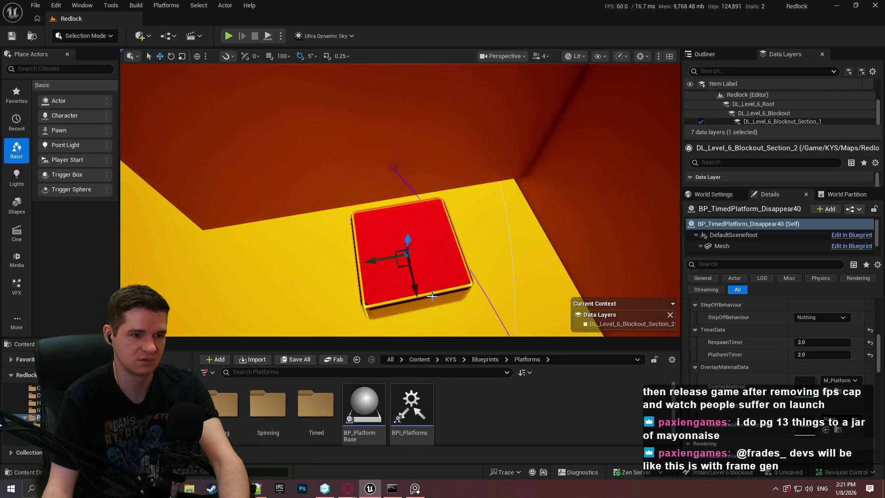
key(r)
drag(409, 290, 420, 165)
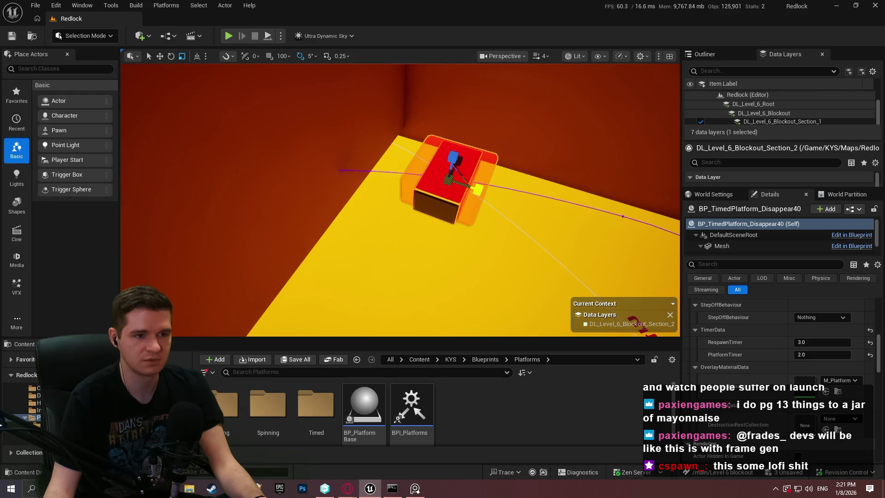
scroll(779, 337, up, 5)
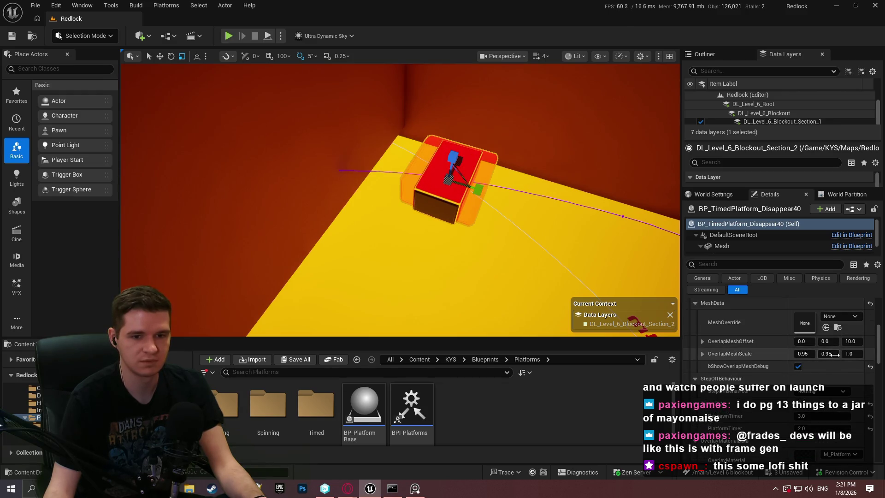
scroll(768, 342, up, 3)
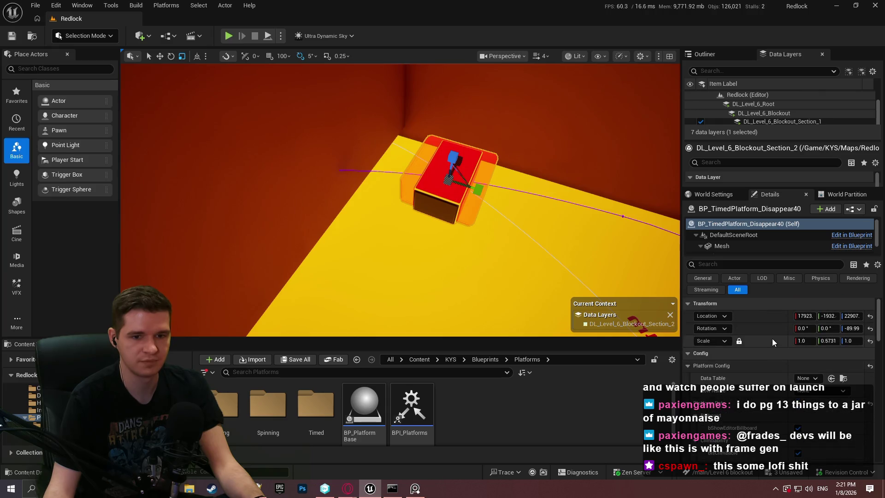
scroll(777, 341, down, 5)
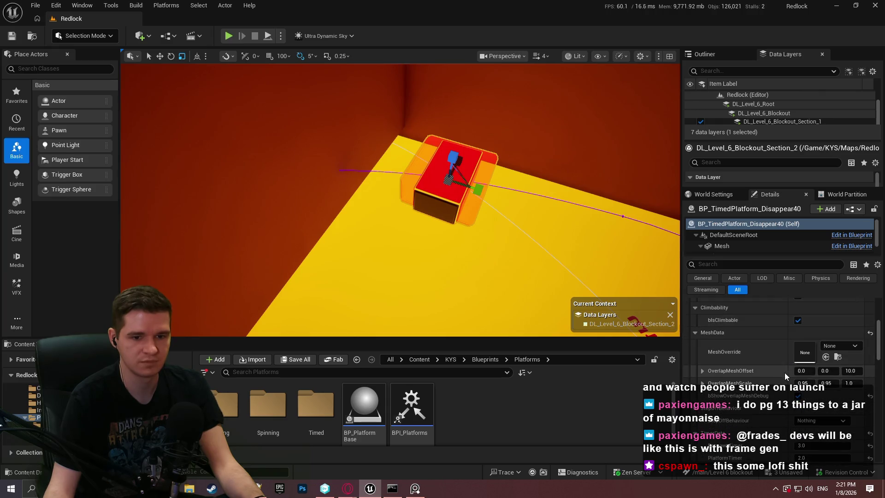
mouse_move(828, 338)
mouse_down()
mouse_move(811, 339)
mouse_move(830, 346)
mouse_up()
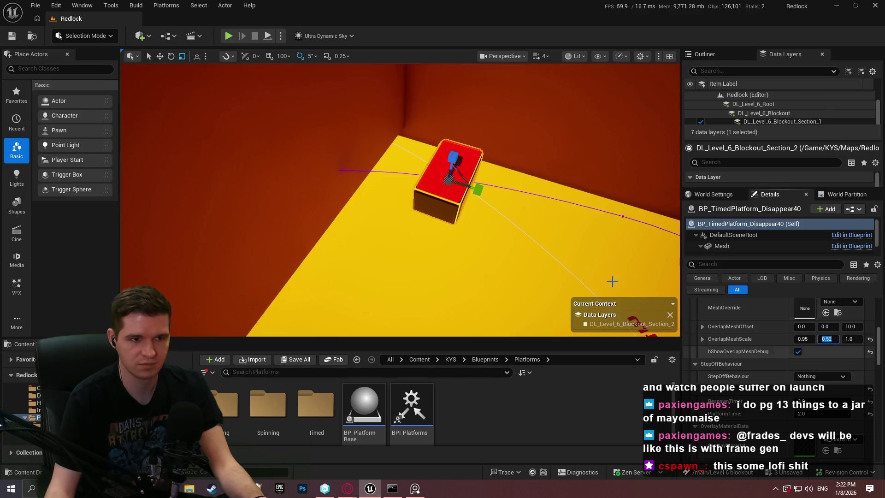
scroll(622, 282, up, 5)
scroll(622, 282, down, 2)
key(w)
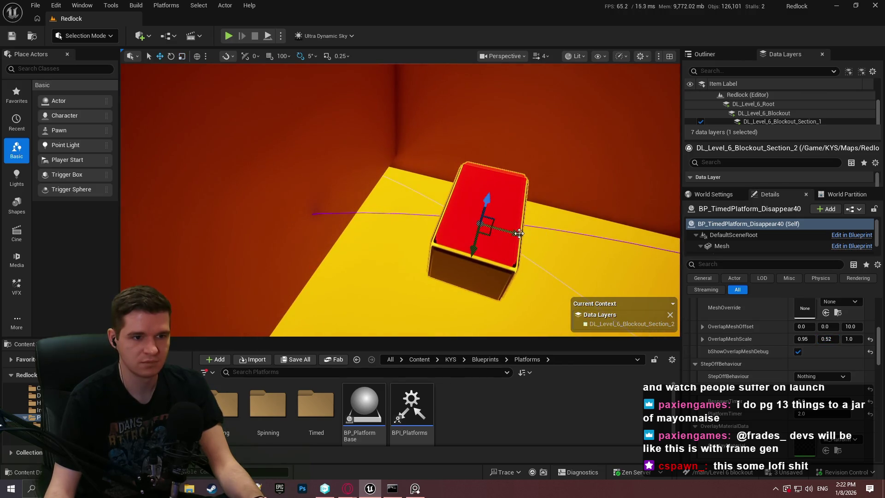
Slide the disappearing platform up against the wall beside the spline path
mouse_move(496, 239)
mouse_down()
mouse_move(312, 192)
mouse_move(369, 216)
mouse_up()
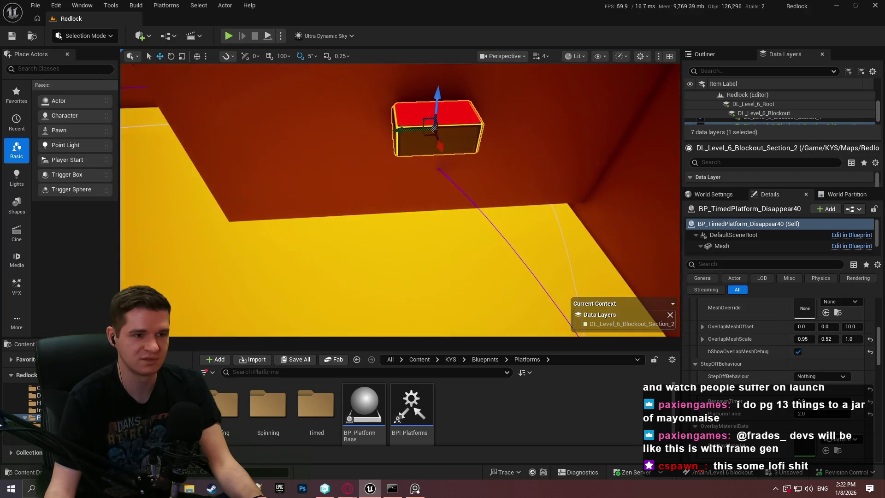
mouse_move(402, 134)
mouse_down()
mouse_move(475, 130)
mouse_move(463, 129)
mouse_up()
drag(488, 218, 488, 218)
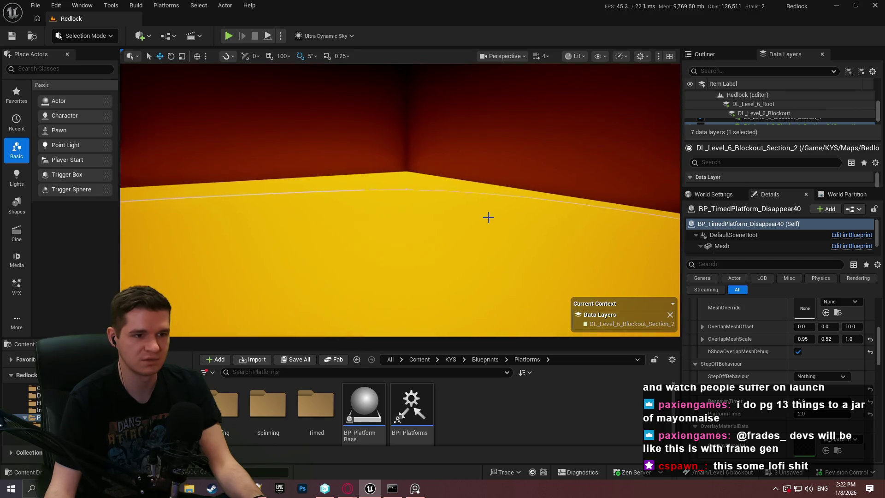
Inspect the BP_MovingPlatform_Spline15 spline path, then reselect the red disappearing platform
click(405, 189)
click(406, 190)
key(f)
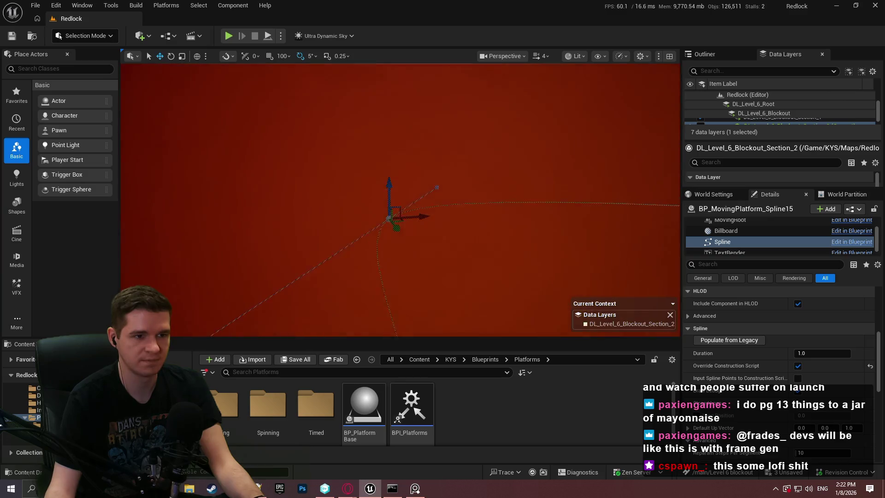
mouse_move(438, 189)
mouse_down()
mouse_move(321, 190)
mouse_move(380, 201)
mouse_move(414, 195)
mouse_up()
drag(531, 203, 486, 153)
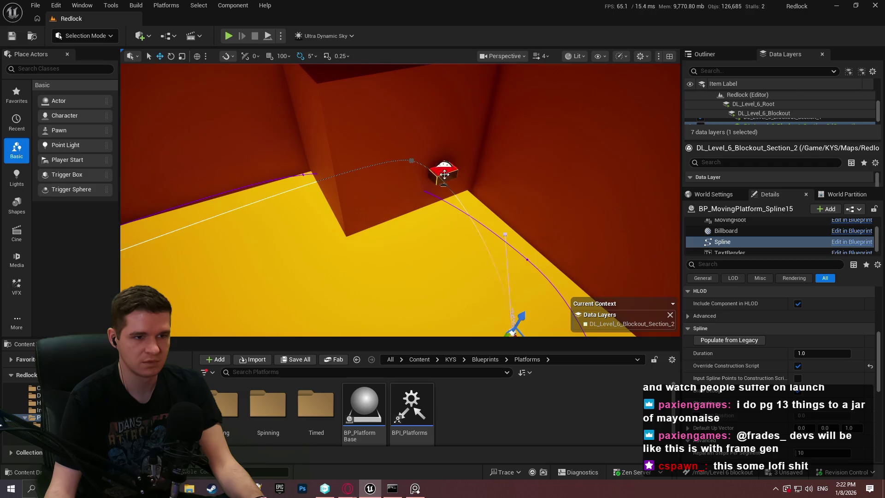
drag(440, 176, 449, 152)
click(451, 143)
mouse_move(519, 182)
mouse_down()
mouse_move(364, 87)
mouse_move(527, 188)
mouse_move(452, 152)
mouse_move(465, 157)
mouse_move(469, 181)
mouse_up()
Move the player mannequin across the floor to just below the wall platform
key(F11)
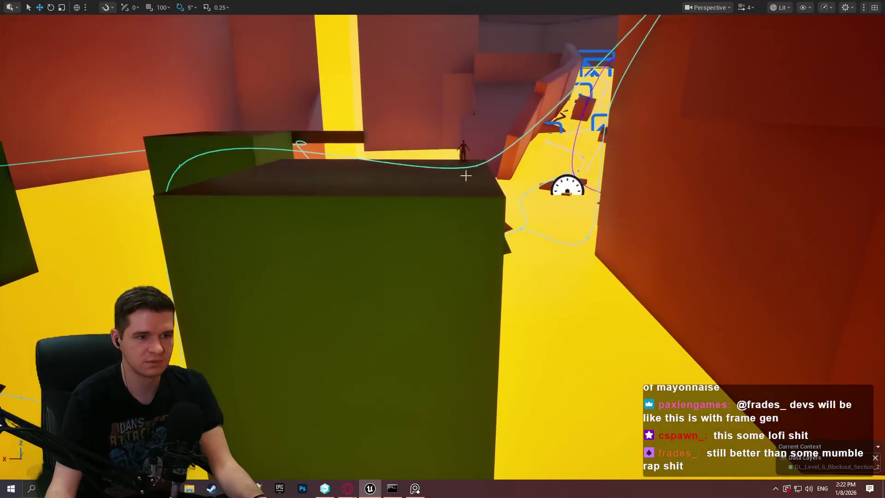
click(465, 148)
key(f)
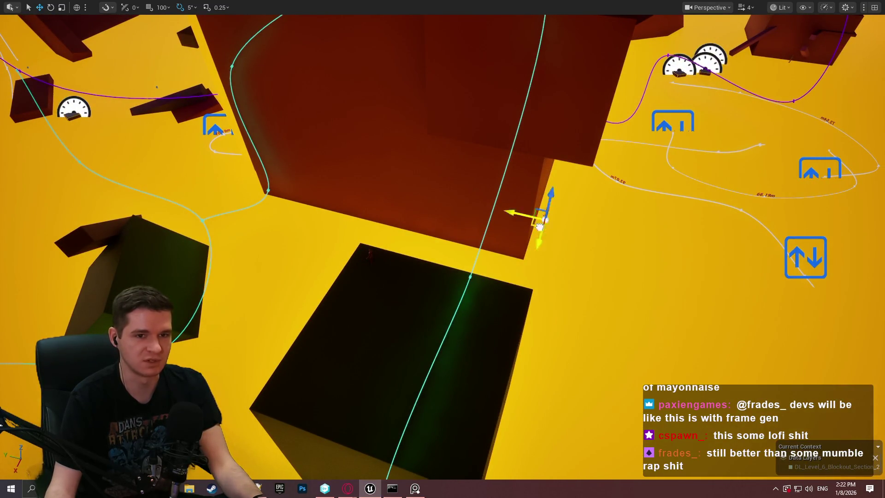
drag(734, 161, 733, 161)
drag(805, 74, 805, 74)
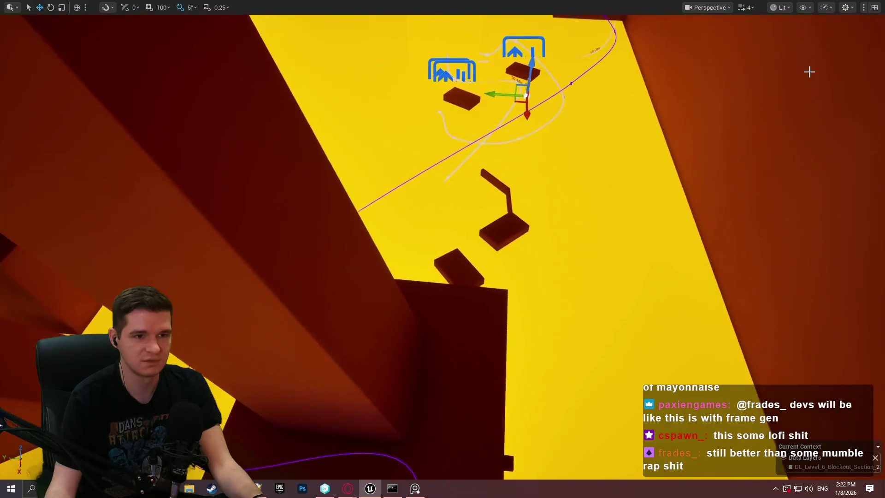
drag(472, 110, 472, 110)
mouse_move(351, 89)
mouse_down()
mouse_move(74, 83)
mouse_move(131, 87)
mouse_up()
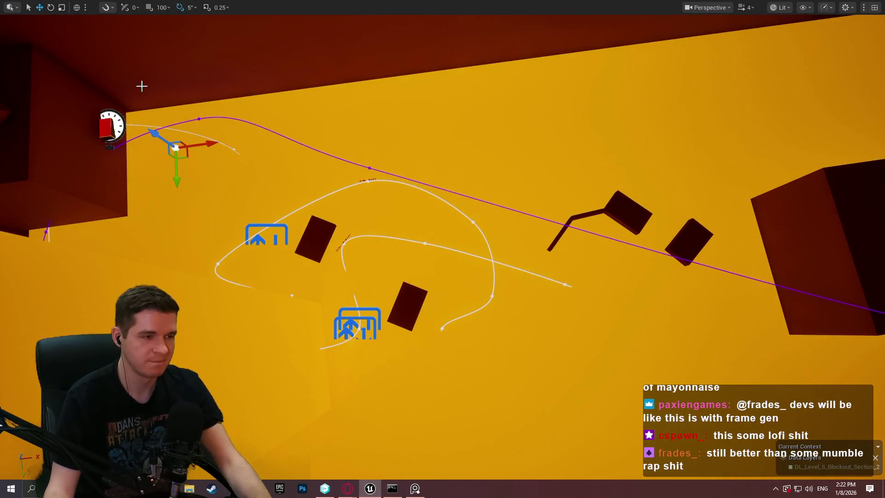
key(f)
drag(490, 259, 490, 259)
mouse_move(526, 286)
mouse_down()
mouse_move(474, 181)
mouse_move(460, 199)
mouse_up()
Select and frame the disappearing platform on the wall in the full editor layout
drag(429, 76, 465, 226)
click(473, 134)
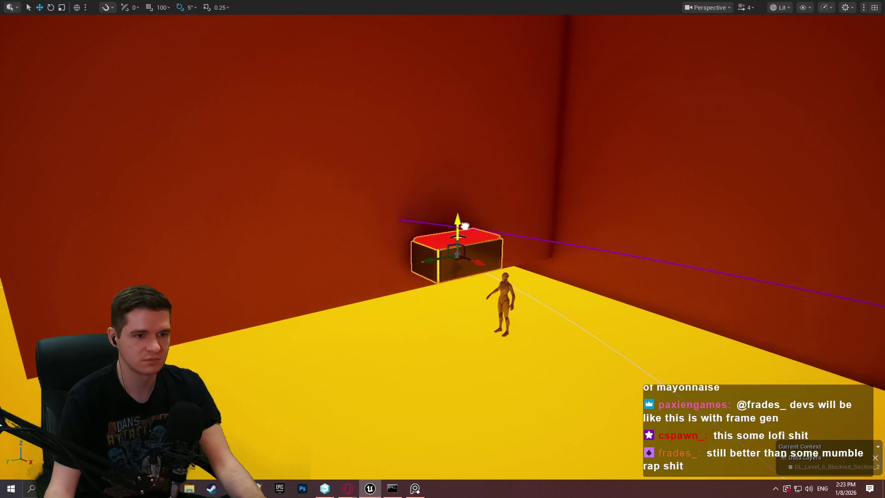
key(f)
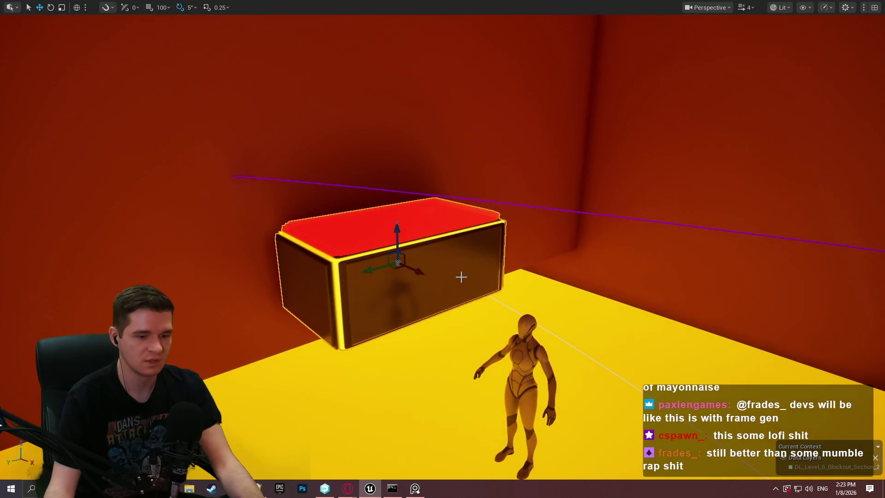
key(F11)
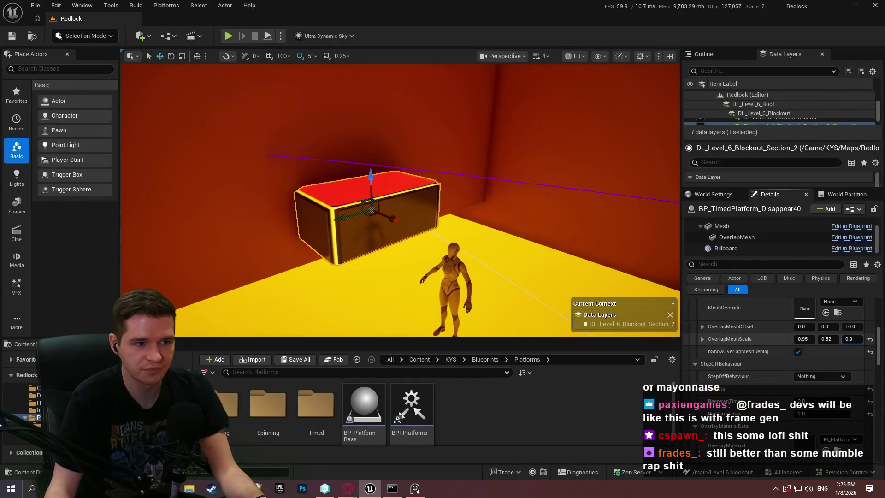
Set OverlapMeshScale Z to 0.2 and the platform's Z scale to 0.25
drag(850, 339, 837, 339)
text(0)
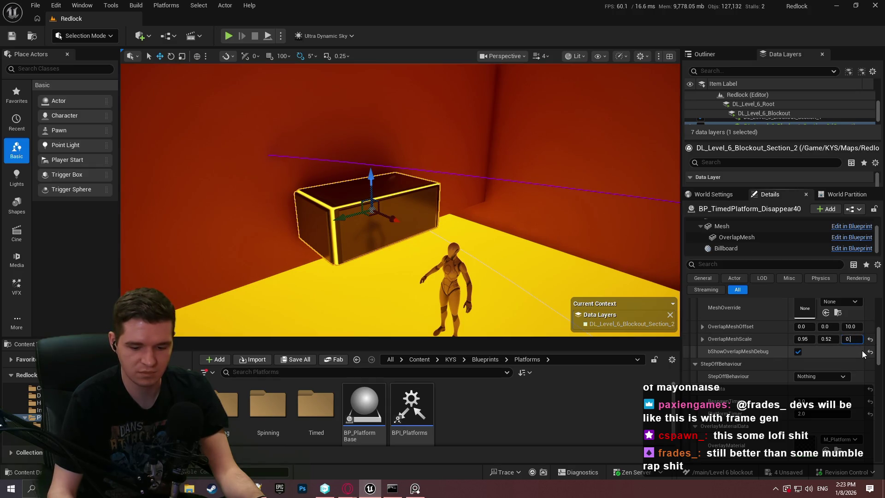
scroll(761, 331, up, 5)
scroll(778, 328, up, 3)
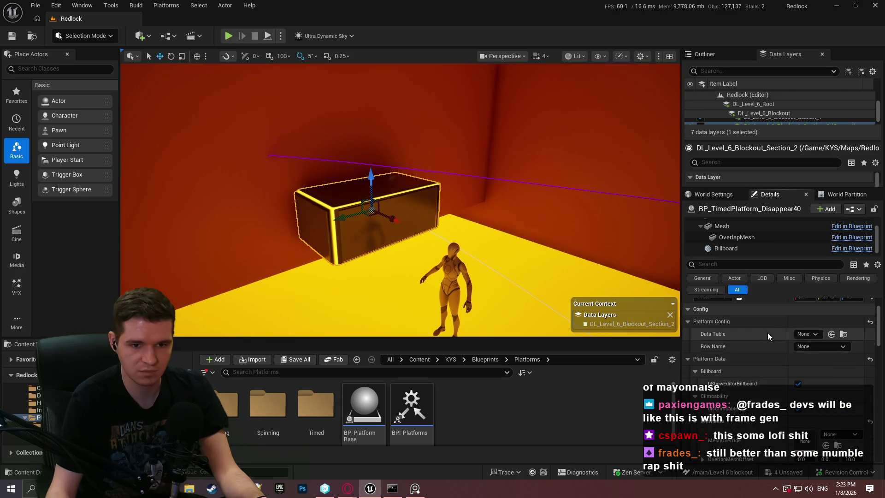
click(853, 326)
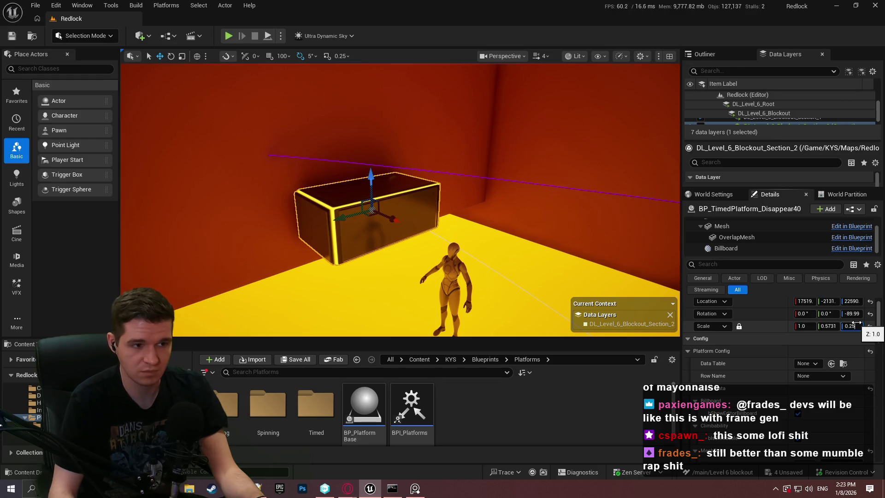
key(Return)
text(3)
key(BackSpace)
text(0.25)
key(Return)
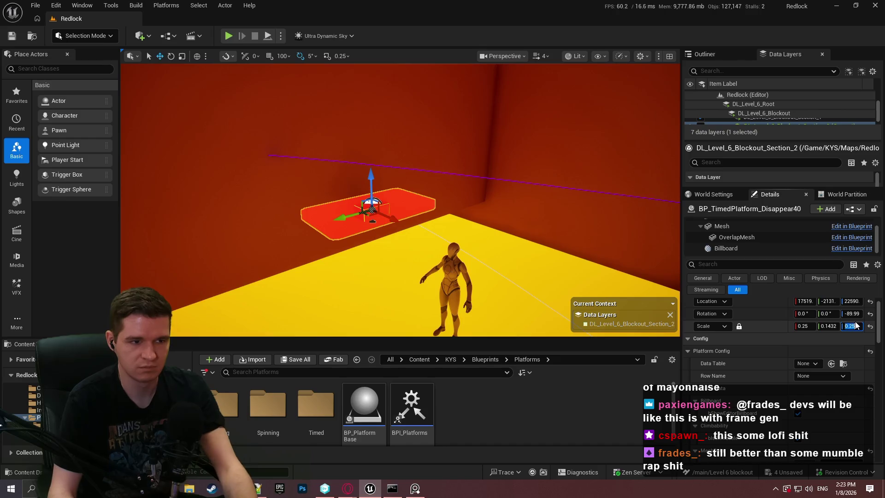
Reapply the 0.25 Z scale after an undo and narrow the Y scale to about 0.3
drag(533, 257, 533, 239)
scroll(400, 200, down, 2)
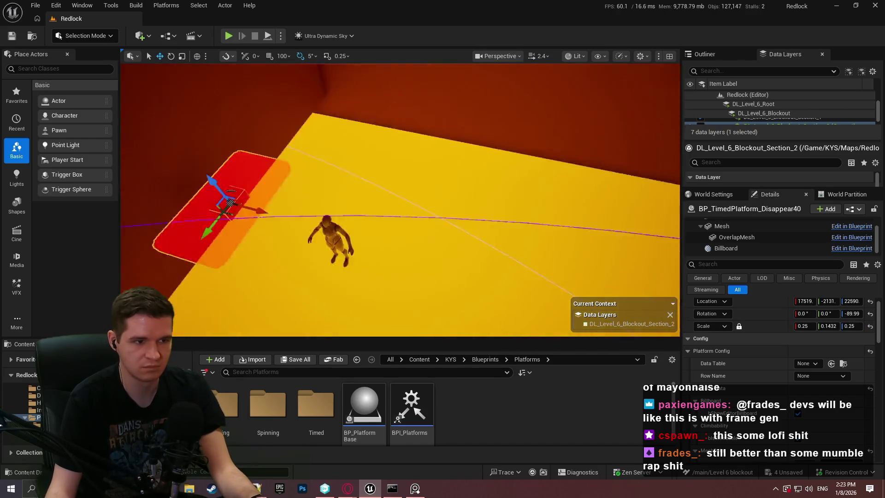
drag(496, 218, 506, 218)
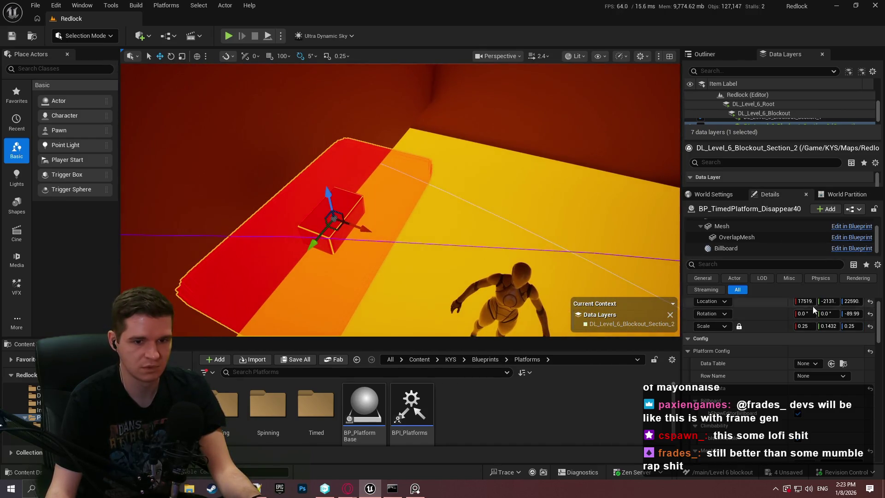
key(ctrl+z)
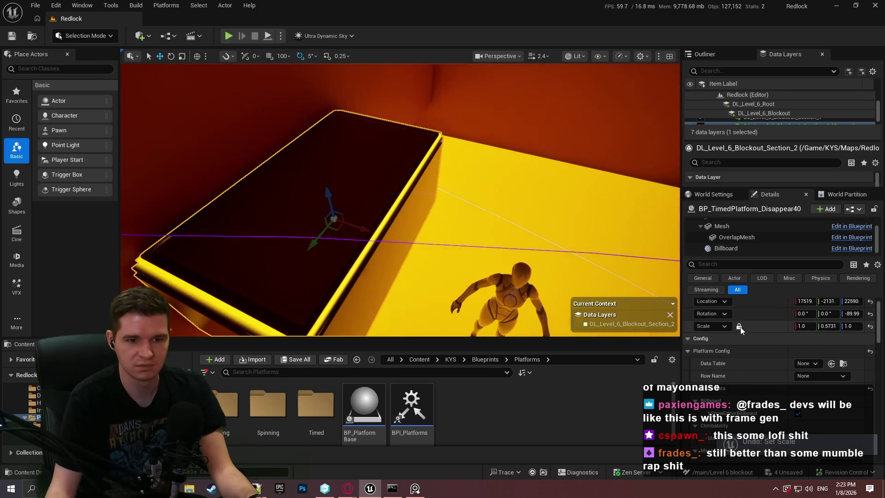
key(Return)
mouse_move(510, 233)
mouse_down()
mouse_move(518, 225)
mouse_move(488, 217)
mouse_move(516, 223)
mouse_up()
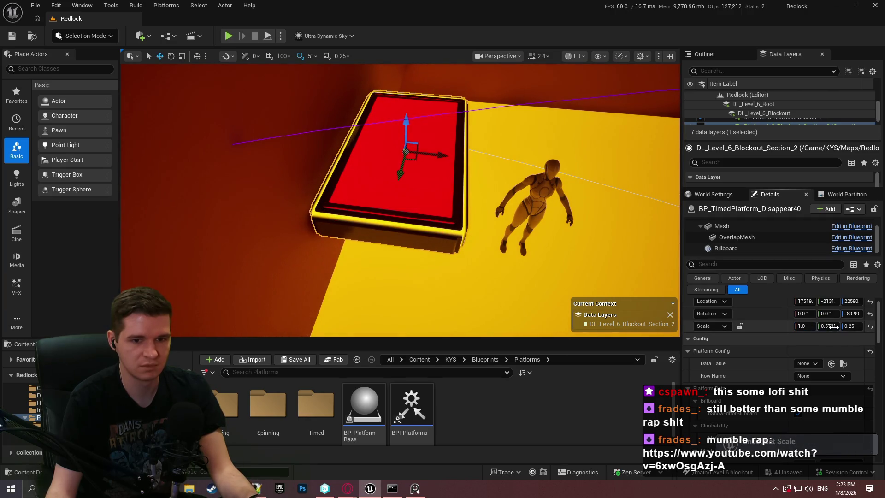
text(0.25)
key(Return)
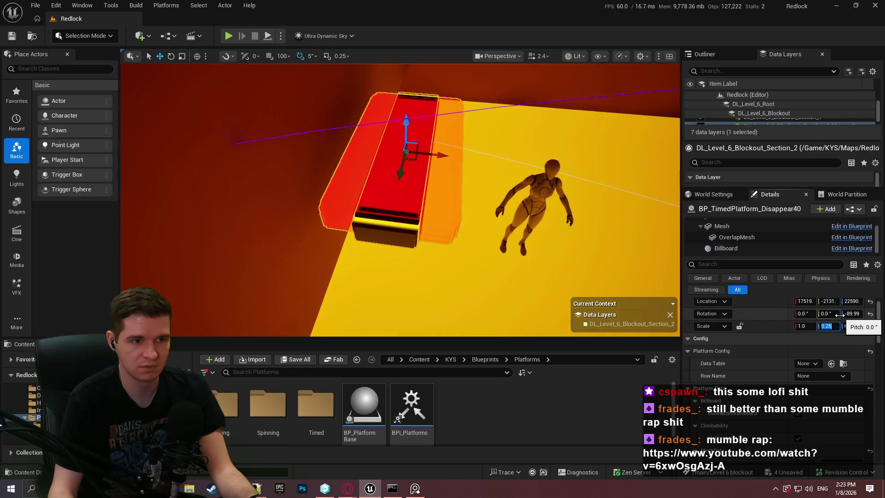
text(3)
key(Return)
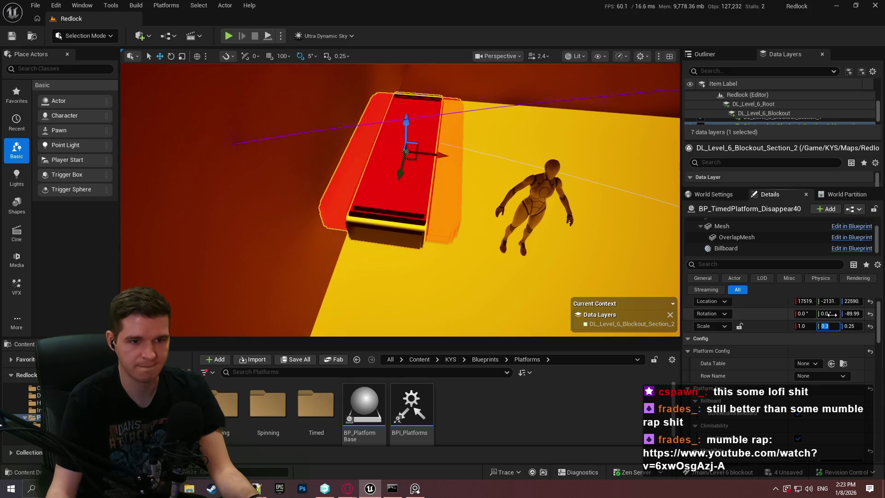
scroll(811, 369, down, 5)
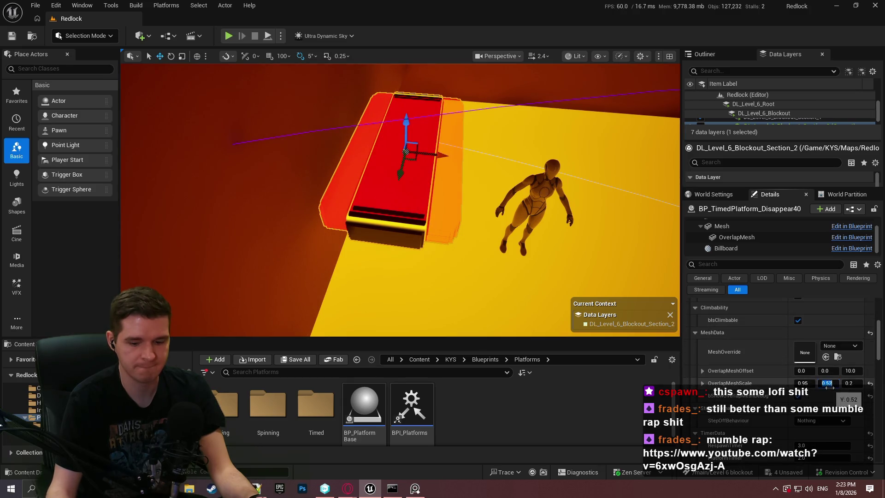
Adjust OverlapMeshOffset Z, trying 124.5 and resetting, until it reads about 23.9
mouse_move(396, 198)
mouse_down()
mouse_move(364, 184)
mouse_move(392, 184)
mouse_move(385, 143)
mouse_move(385, 173)
mouse_move(595, 219)
mouse_up()
scroll(382, 148, down, 2)
scroll(383, 171, down, 2)
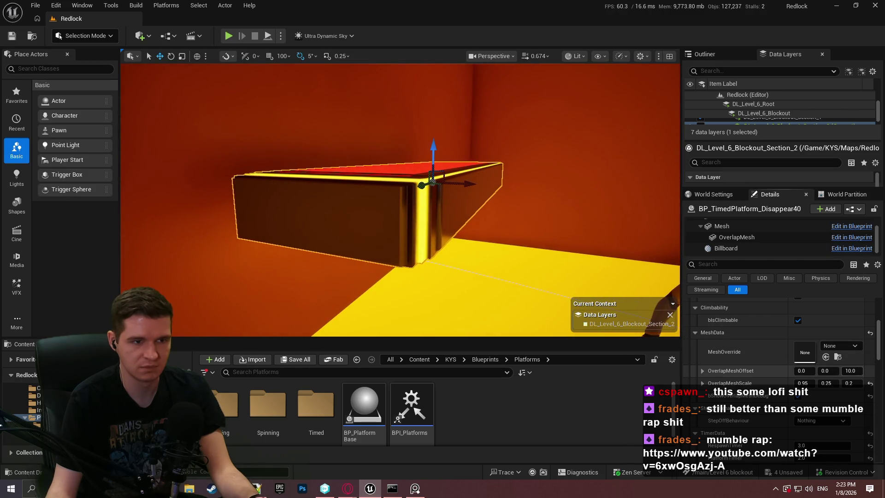
text(124.5)
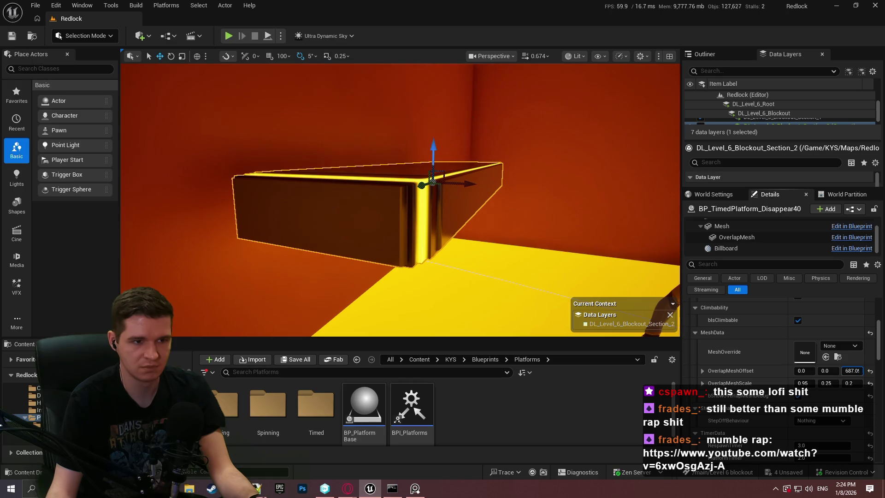
key(Return)
drag(852, 371, 829, 370)
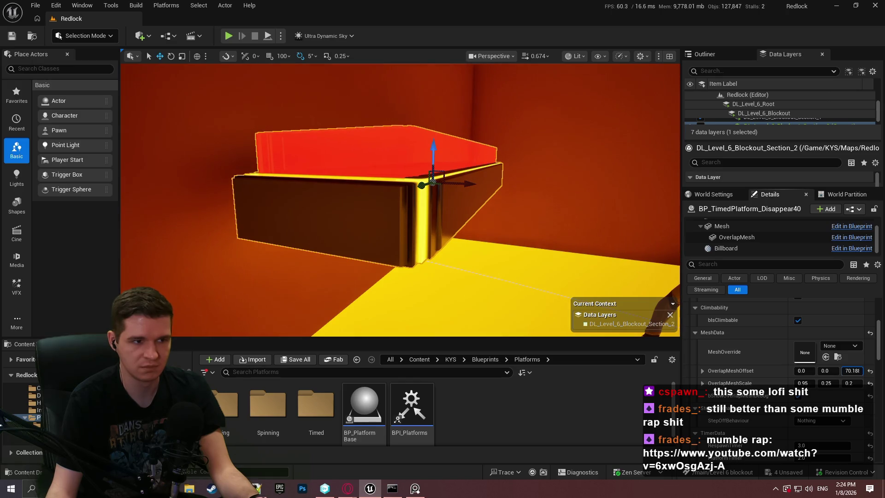
click(870, 372)
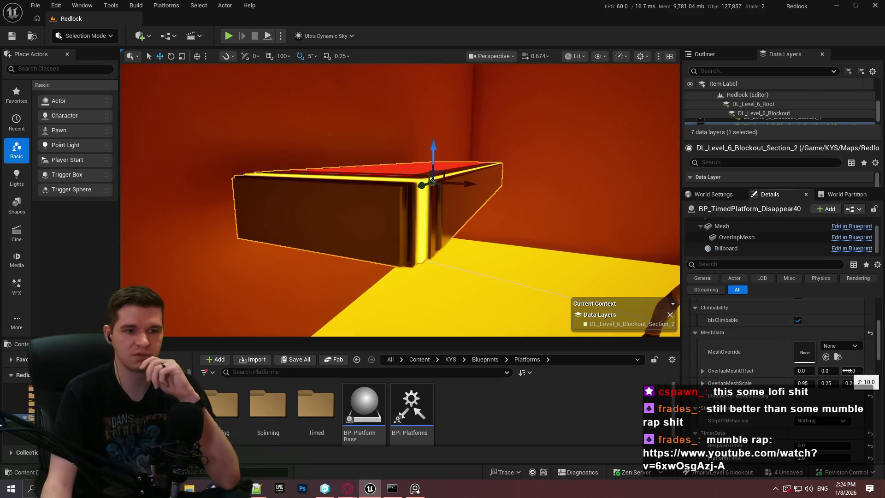
mouse_move(851, 371)
mouse_down()
mouse_move(866, 370)
mouse_move(856, 371)
mouse_up()
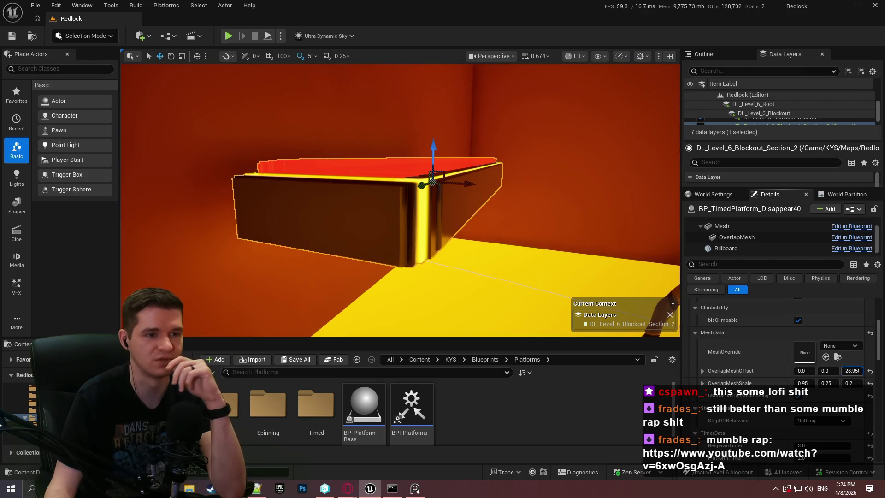
drag(857, 370, 853, 371)
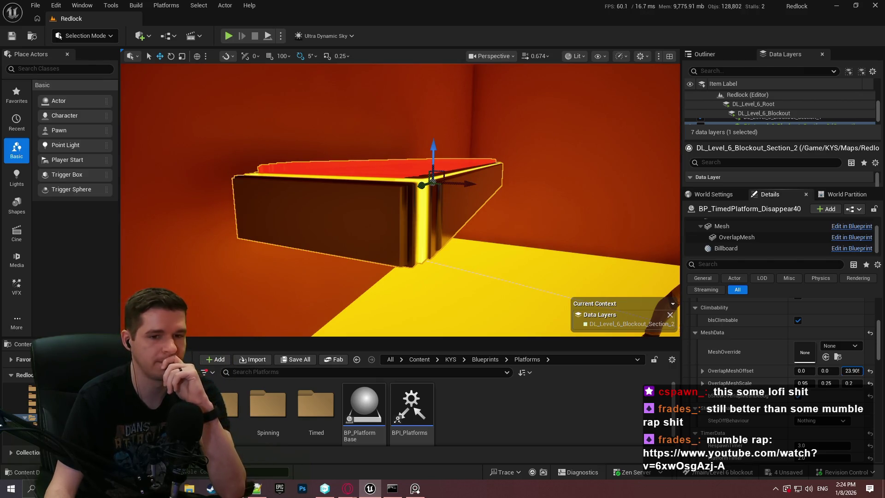
scroll(592, 207, down, 5)
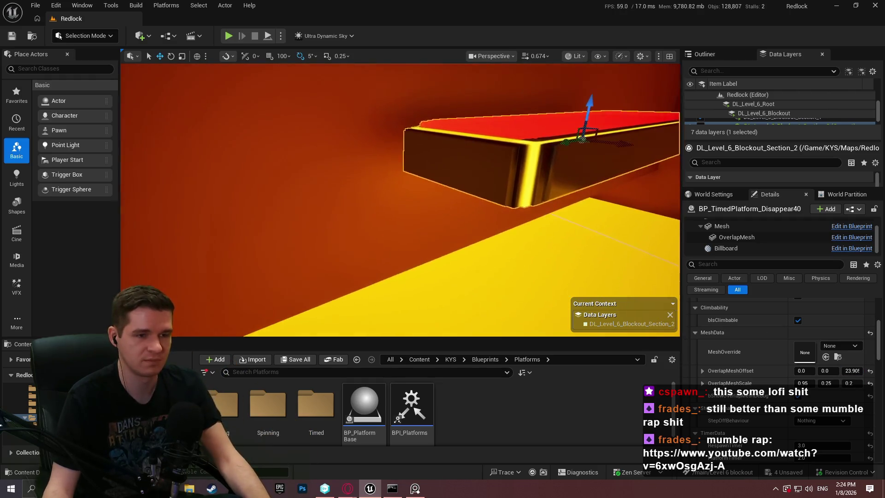
mouse_move(592, 207)
mouse_down()
mouse_move(571, 232)
mouse_move(620, 233)
mouse_move(451, 195)
mouse_move(457, 184)
mouse_move(414, 161)
mouse_up()
Slide the two red disappearing platforms together along the row
mouse_move(555, 179)
mouse_down()
mouse_move(530, 175)
mouse_move(554, 179)
mouse_move(470, 192)
mouse_up()
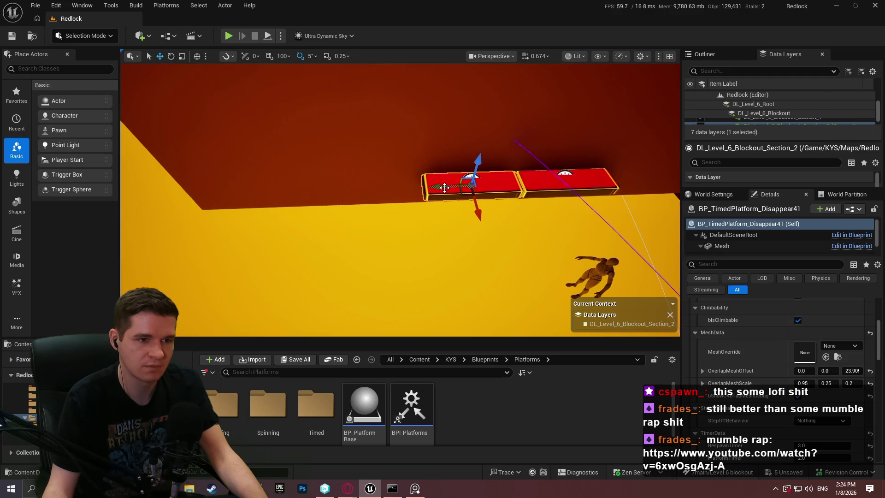
drag(482, 181, 338, 188)
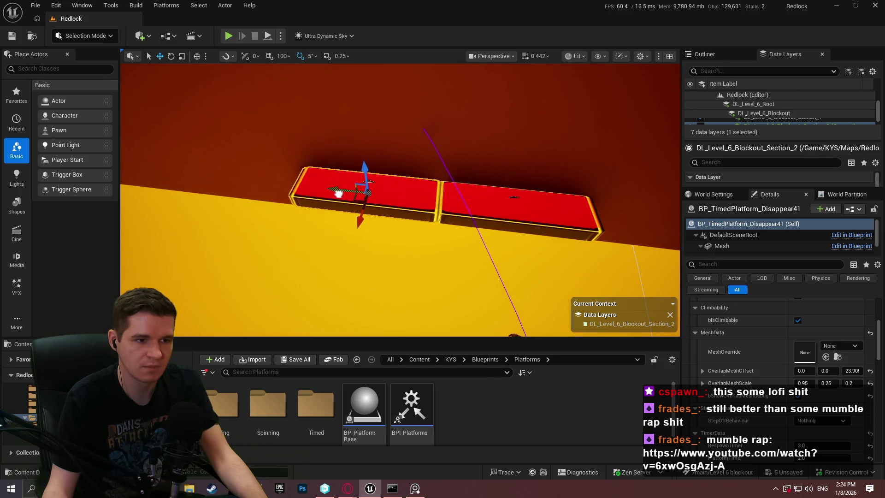
mouse_move(338, 196)
mouse_down()
mouse_move(617, 181)
mouse_move(427, 201)
mouse_move(443, 199)
mouse_move(341, 242)
mouse_up()
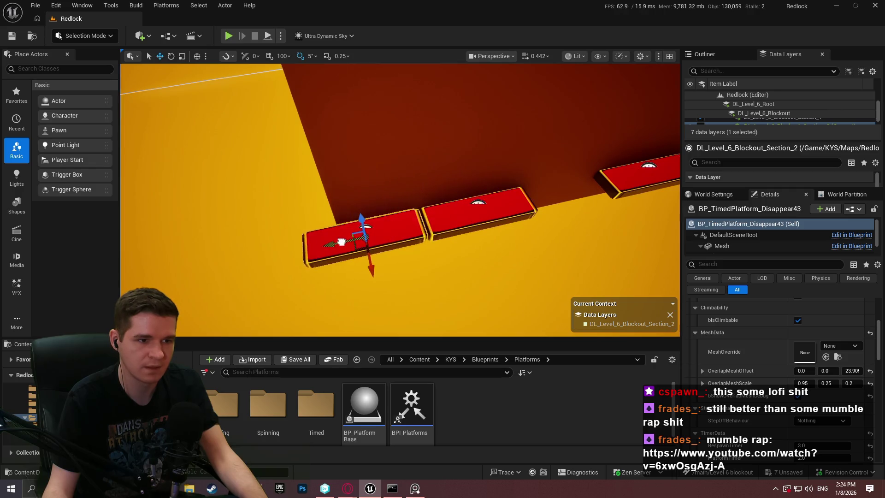
ctrl+click(469, 232)
mouse_move(457, 221)
mouse_down()
mouse_move(411, 228)
mouse_move(460, 216)
mouse_move(445, 152)
mouse_up()
click(401, 244)
Alt-drag copies, rotating one 90°, to extend the row around the corner
key(e)
mouse_move(443, 268)
mouse_down()
mouse_move(457, 277)
mouse_move(449, 284)
mouse_up()
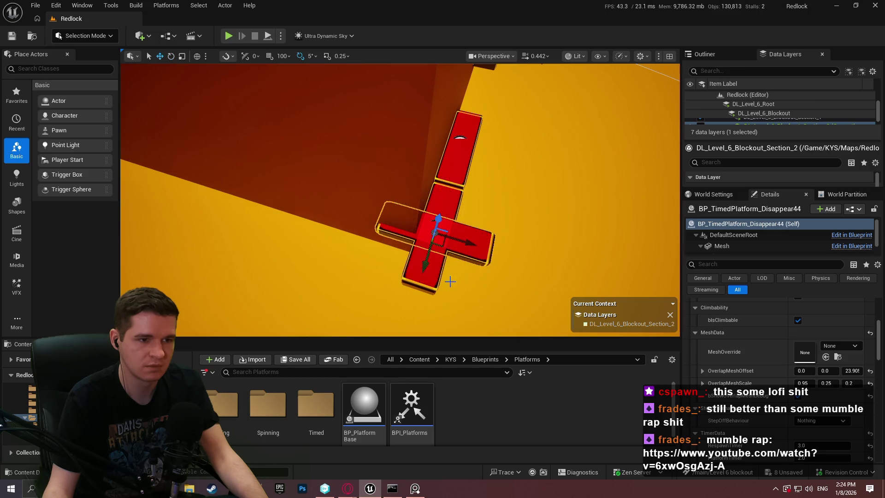
mouse_move(442, 248)
mouse_down()
mouse_move(308, 249)
mouse_move(356, 263)
mouse_move(649, 234)
mouse_move(575, 233)
mouse_up()
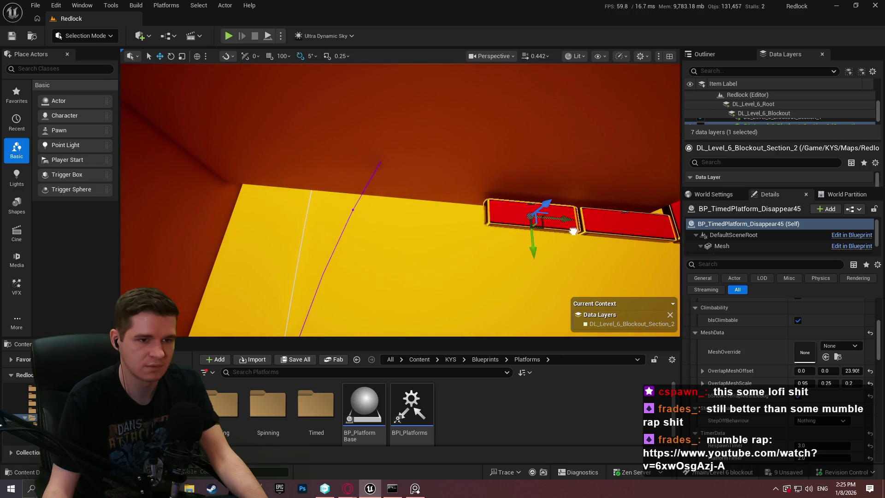
drag(573, 221, 468, 221)
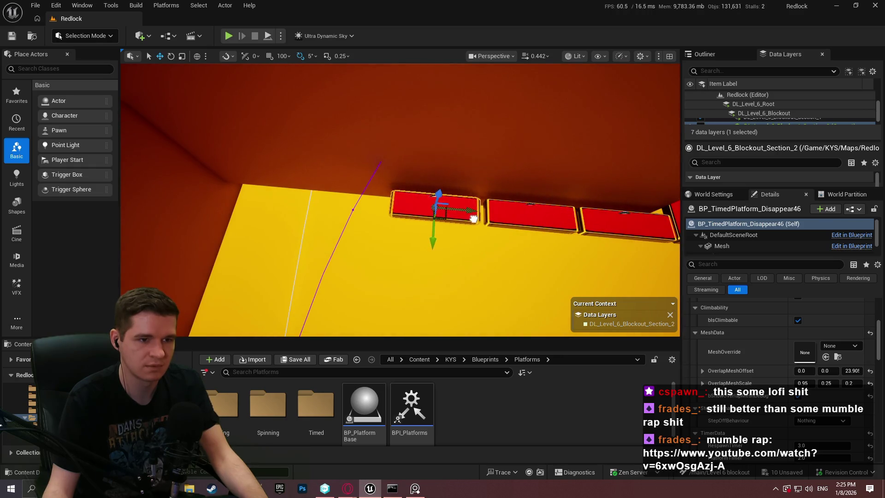
ctrl+click(526, 217)
mouse_move(475, 212)
mouse_down()
mouse_move(417, 215)
mouse_move(426, 217)
mouse_up()
click(490, 210)
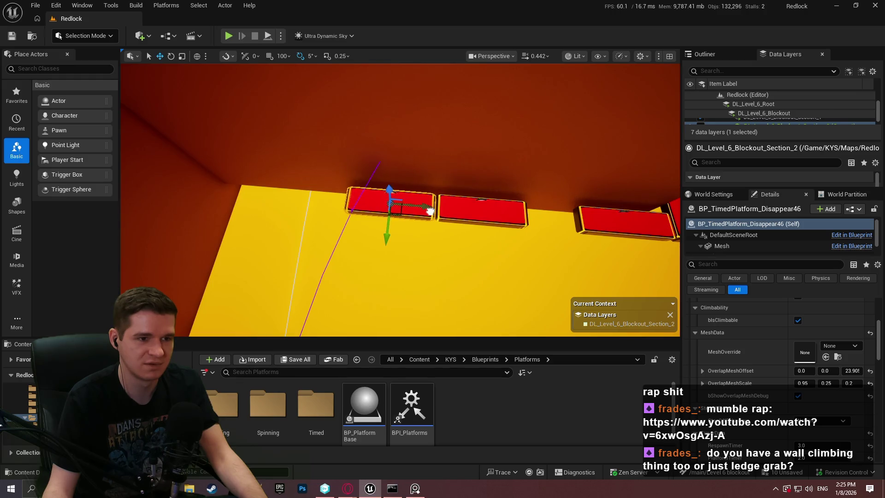
scroll(552, 230, down, 5)
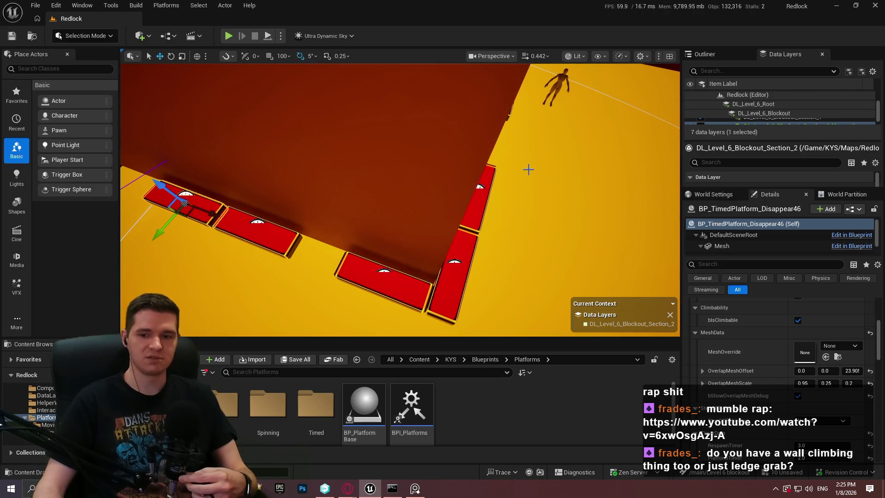
Fly down to the character, go fullscreen and start a playtest from that spot
mouse_move(550, 148)
mouse_down()
mouse_move(530, 157)
mouse_move(530, 190)
mouse_move(344, 237)
mouse_up()
key(F11)
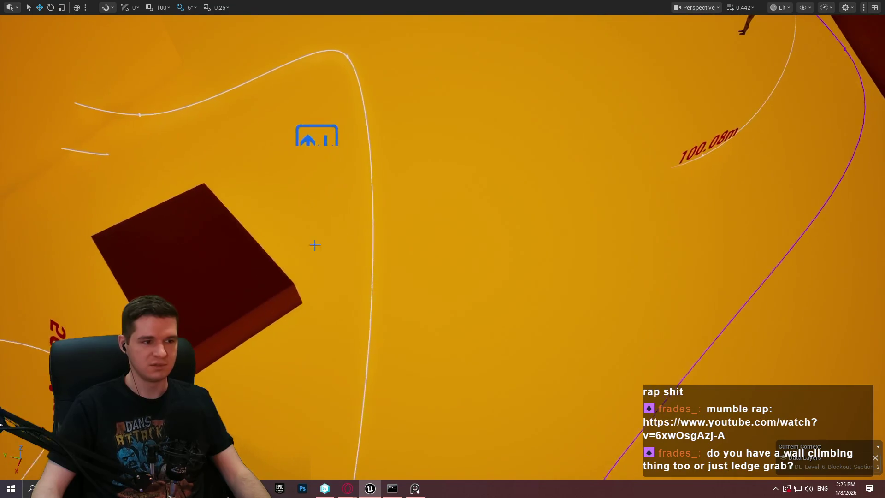
right_click(203, 239)
click(282, 468)
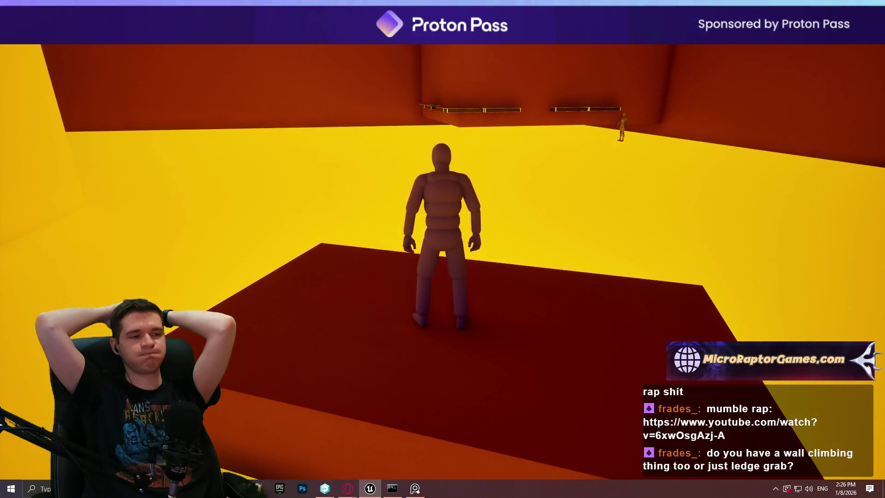
Jump onto the floating platform, hang on the glowing ledge and climb onto the green platform
key(w)
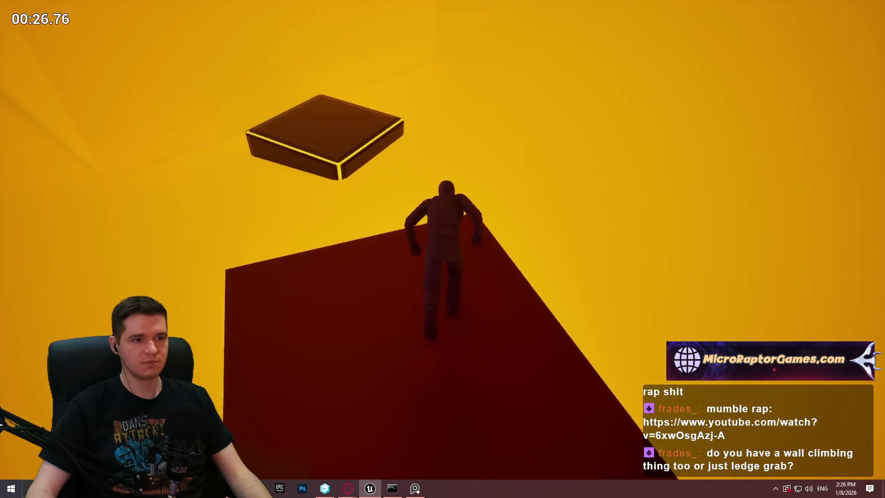
key(space)
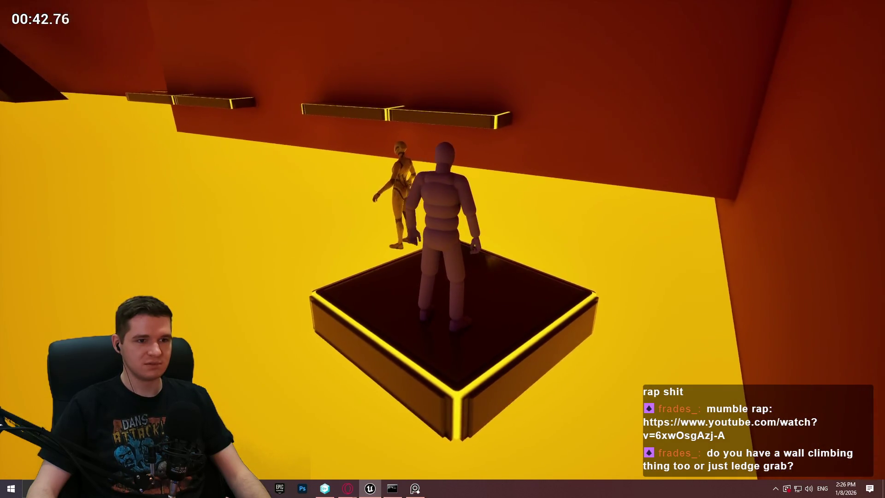
key(w)
key(space)
key(w)
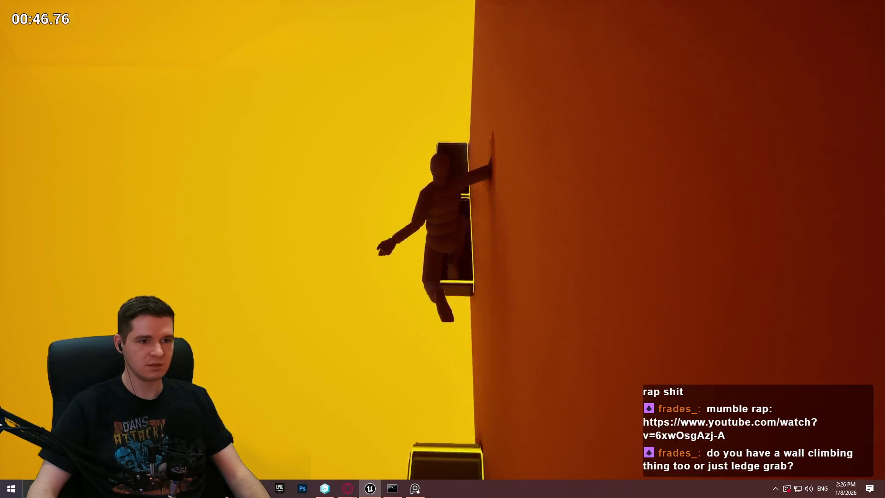
key(w)
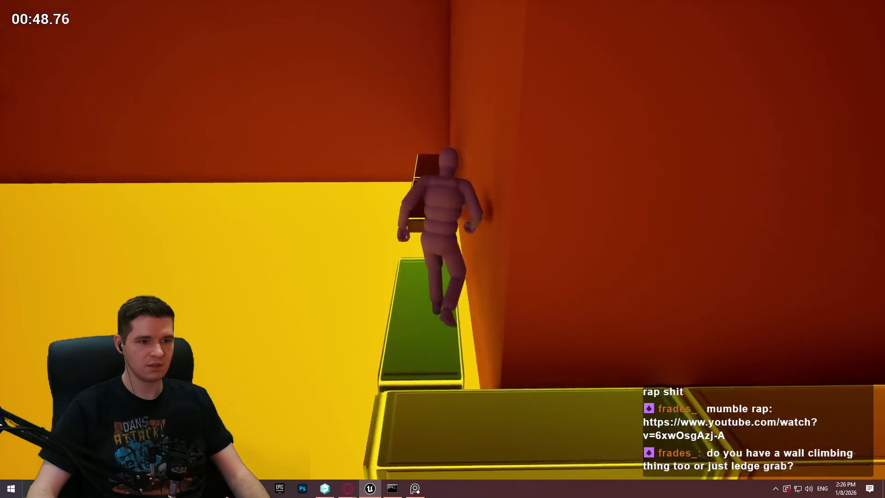
Climb the walls from the green platform and yellow floor, then end the playtest and restore the layout
key(space)
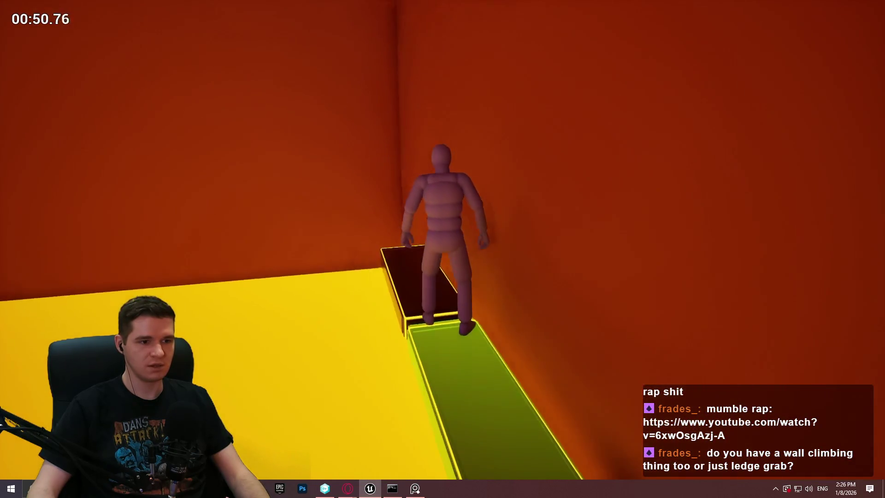
key(space)
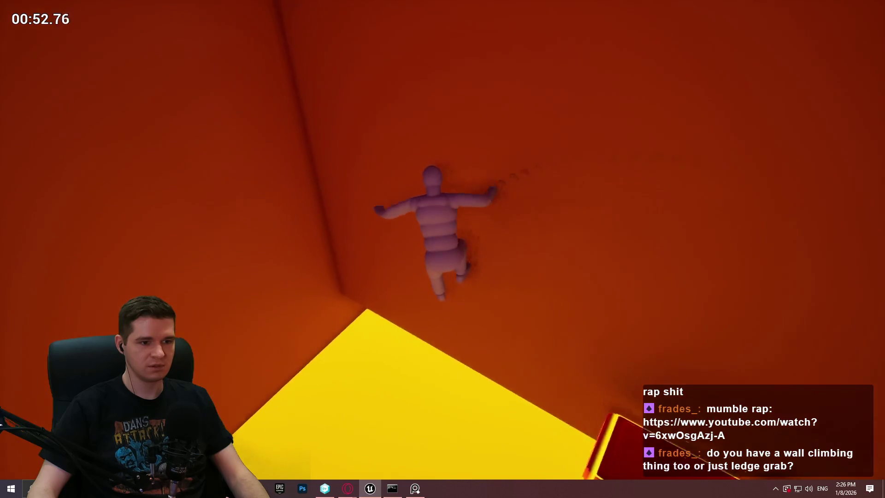
key(space)
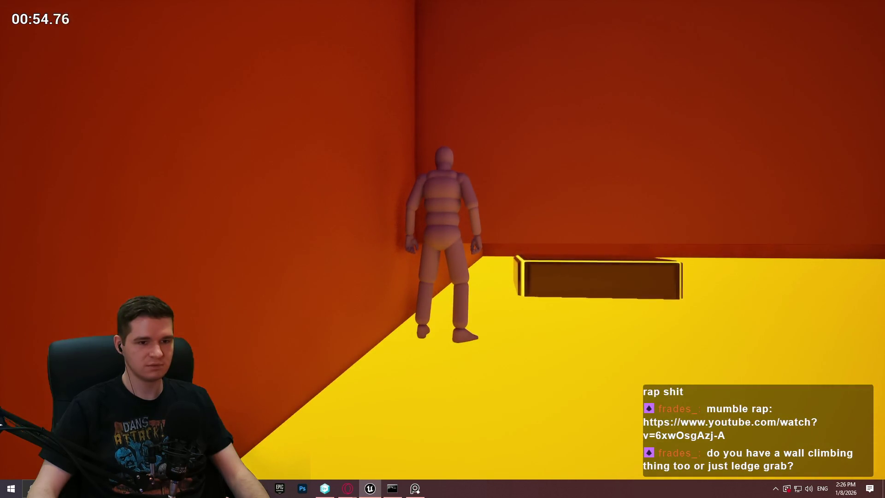
key(space)
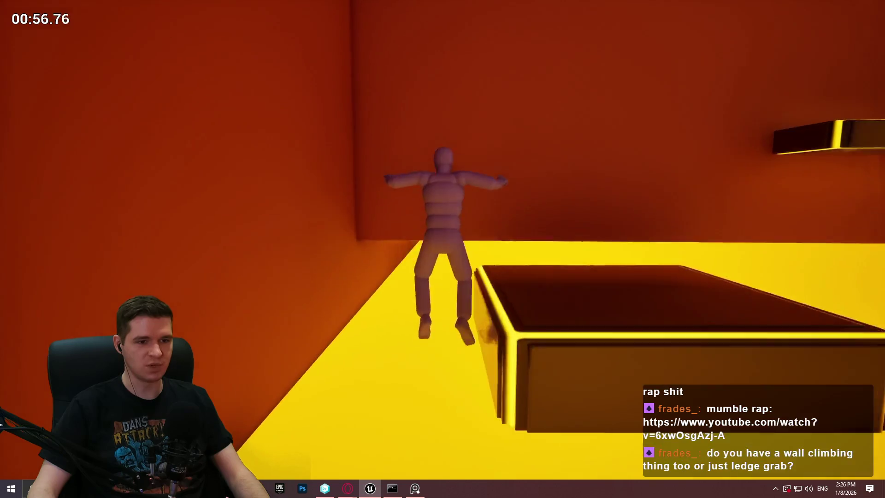
key(space)
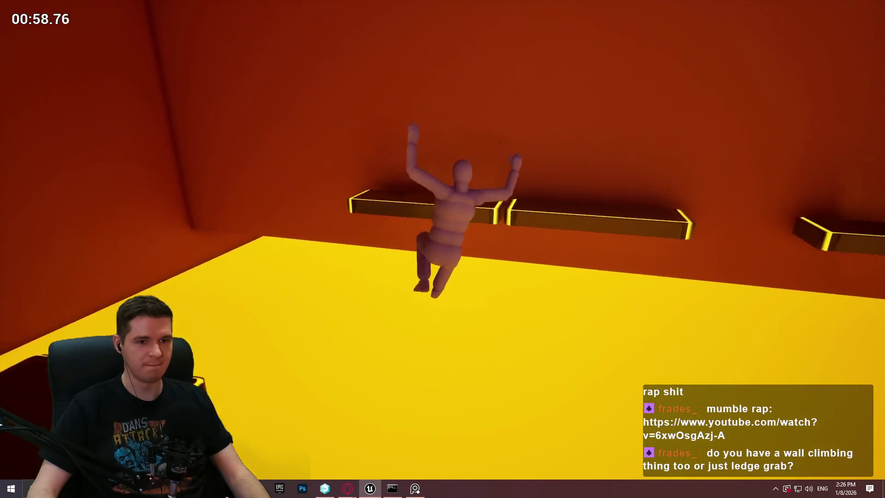
key(Escape)
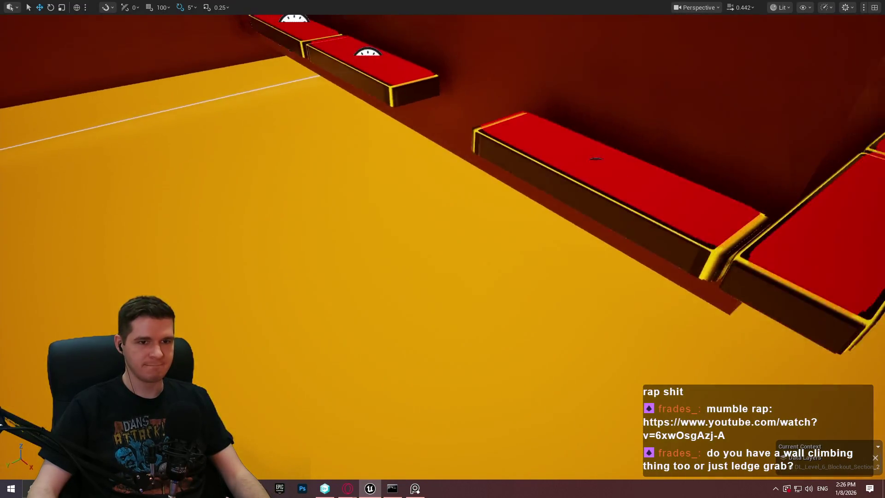
key(F11)
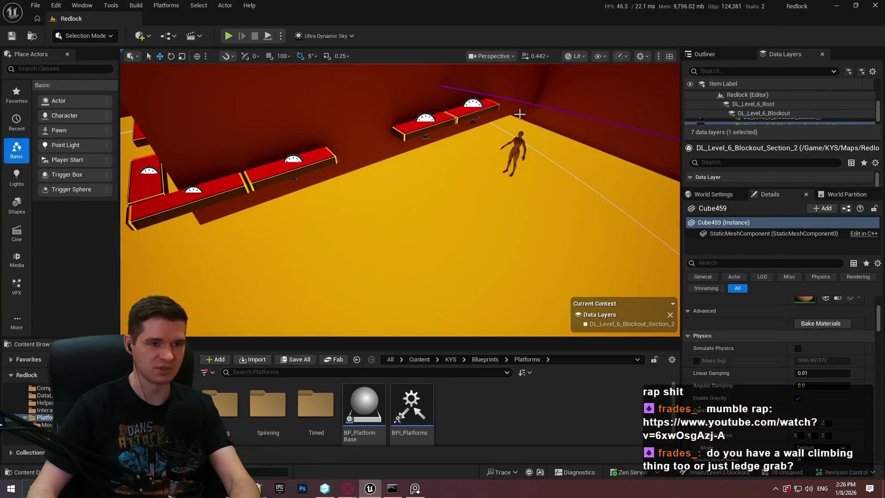
Select the BP_TimedPlatform_Disappear platforms so their StepOffBehaviour can be set to Stop
click(491, 106)
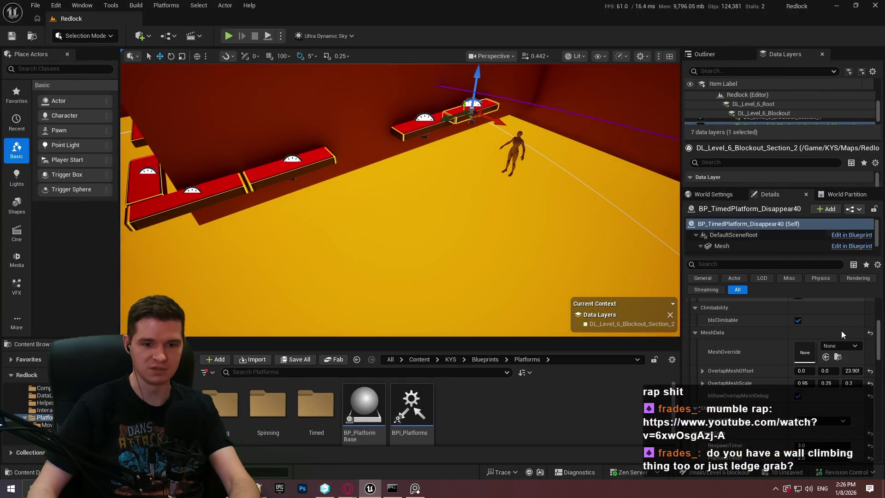
scroll(792, 349, down, 2)
scroll(756, 355, up, 1)
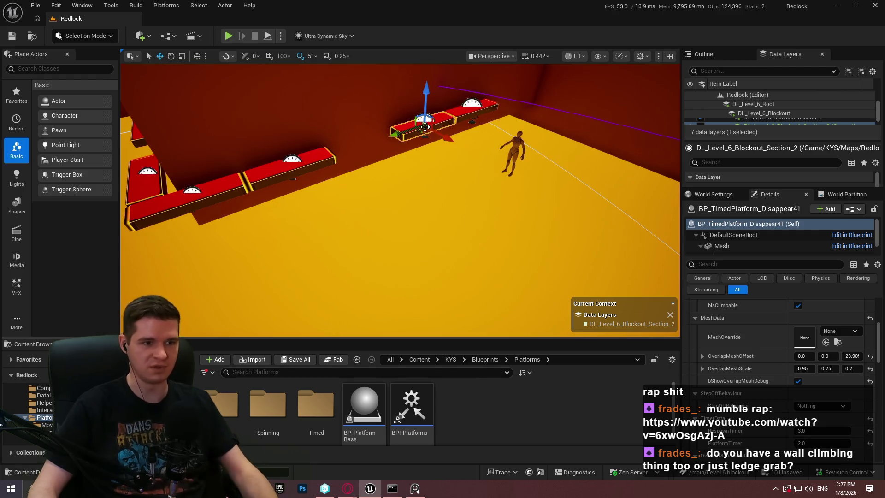
ctrl+click(435, 202)
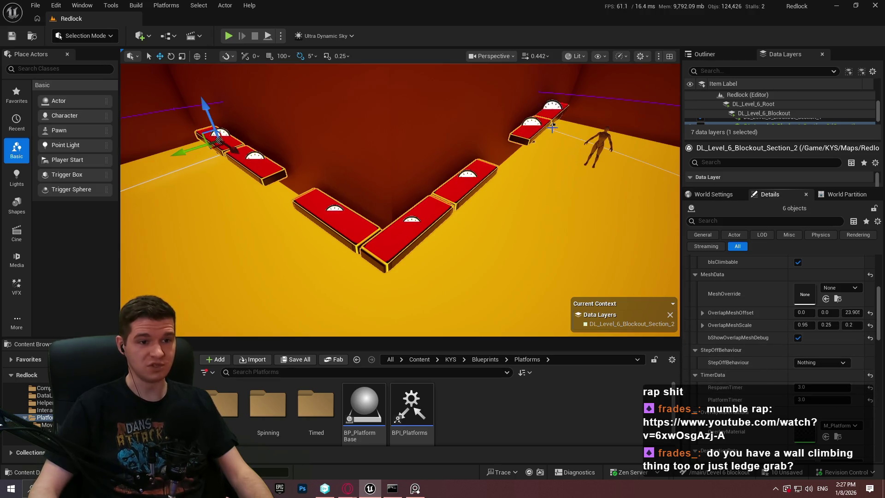
click(557, 113)
ctrl+click(524, 139)
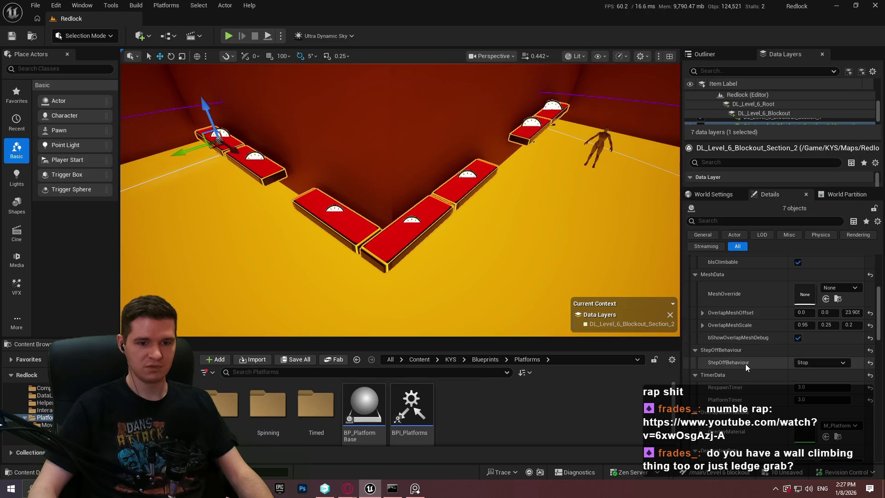
Turn the view along the floor toward the platforms and walls, picking a spot on Cube459
drag(462, 109, 432, 121)
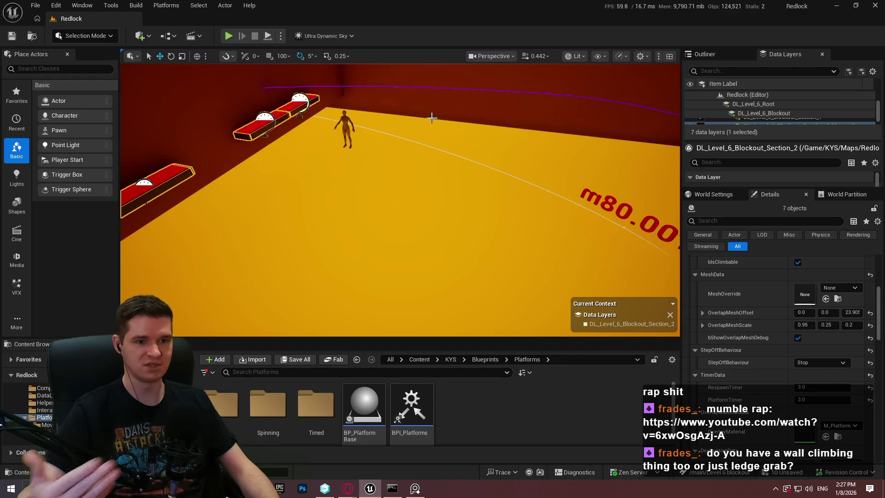
drag(446, 80, 498, 84)
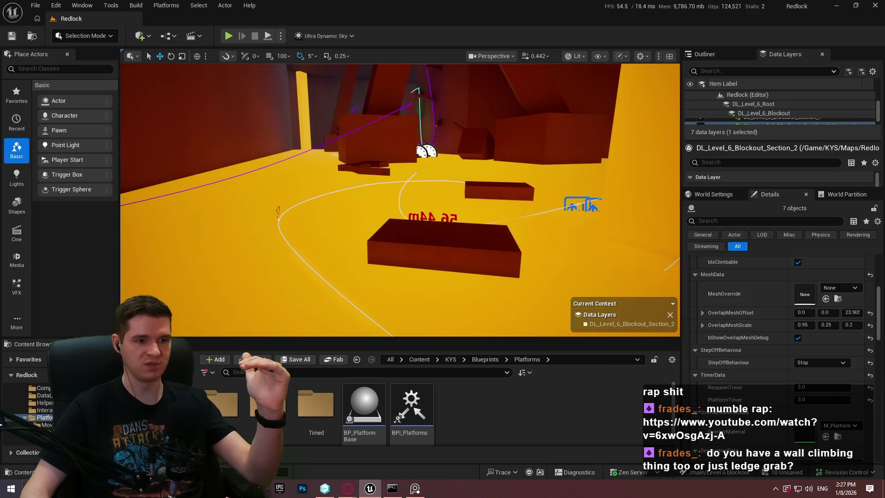
right_click(442, 248)
Play from the chosen spot in fullscreen, jump onto the dark overhead slab, then stop the playtest
click(503, 472)
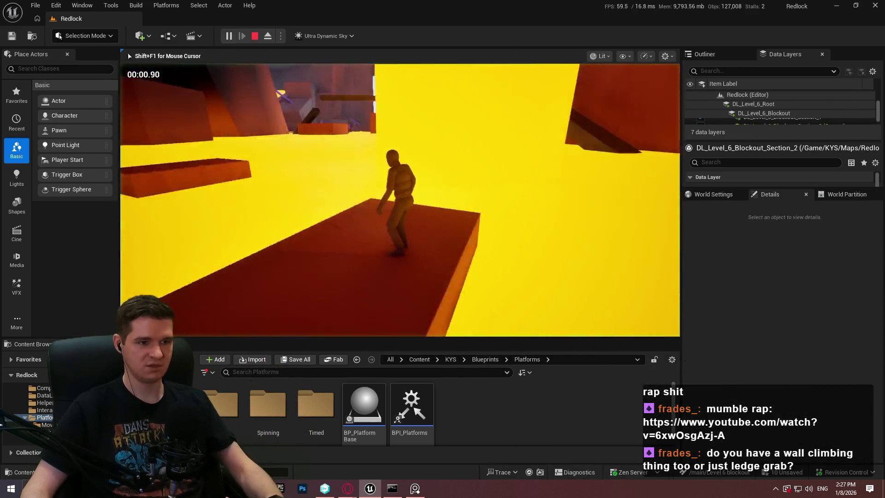
key(F11)
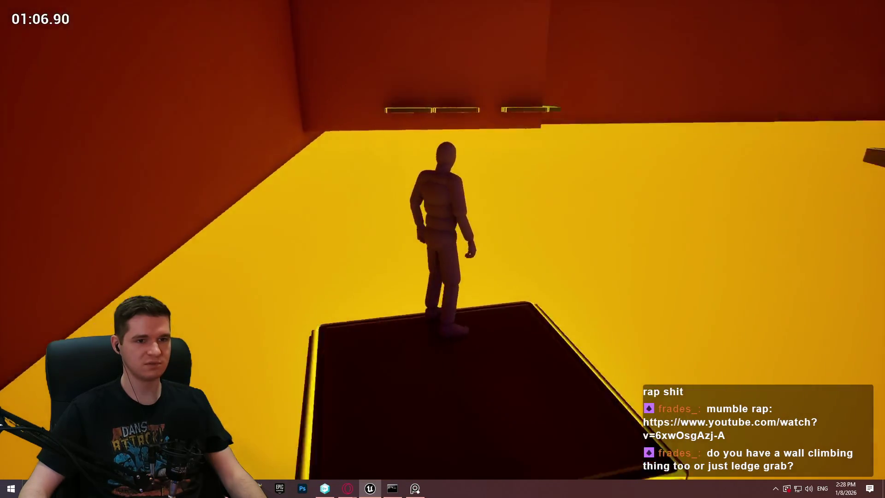
key(space)
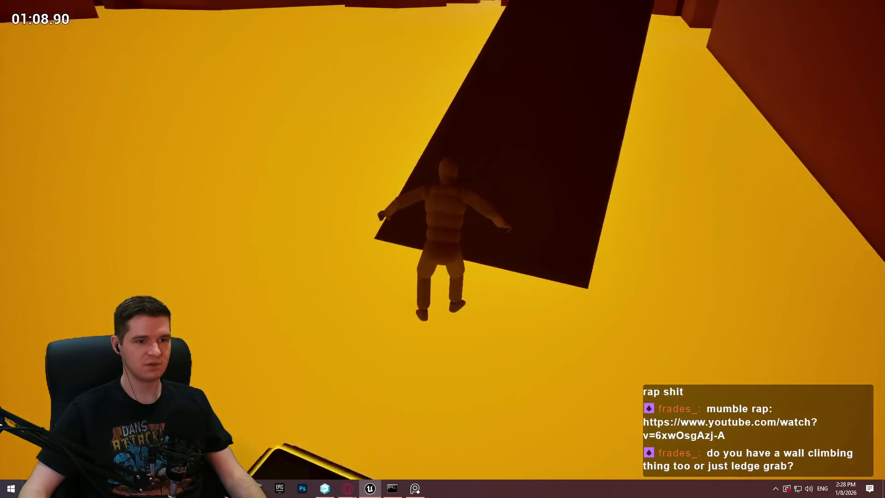
key(w)
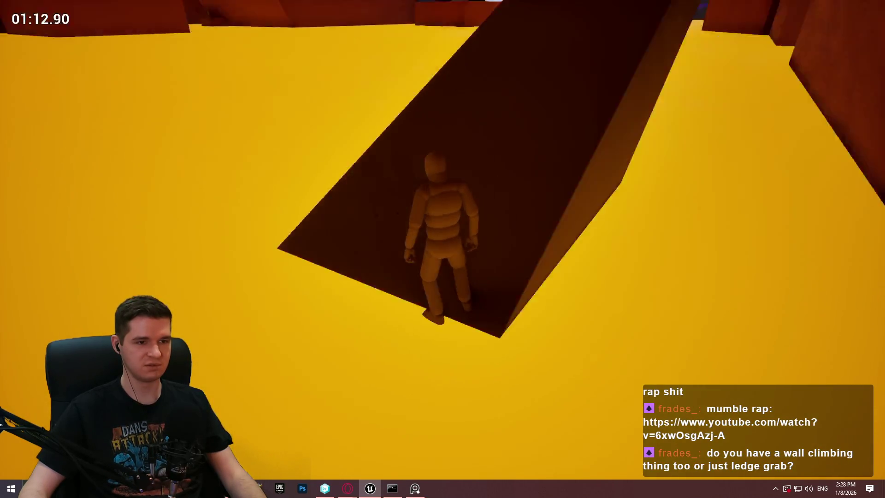
key(Escape)
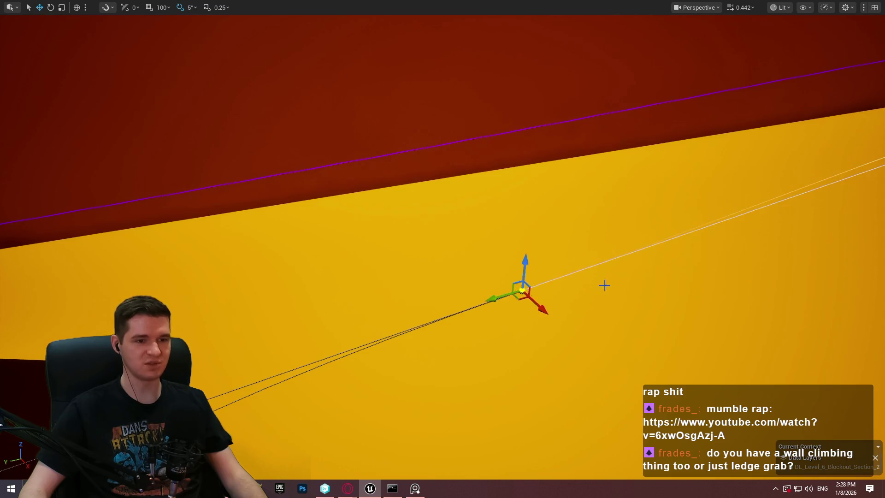
Orbit around the spline point, face the dark slab, fly along the red wall ledges, then restore the layout
scroll(442, 249, up, 3)
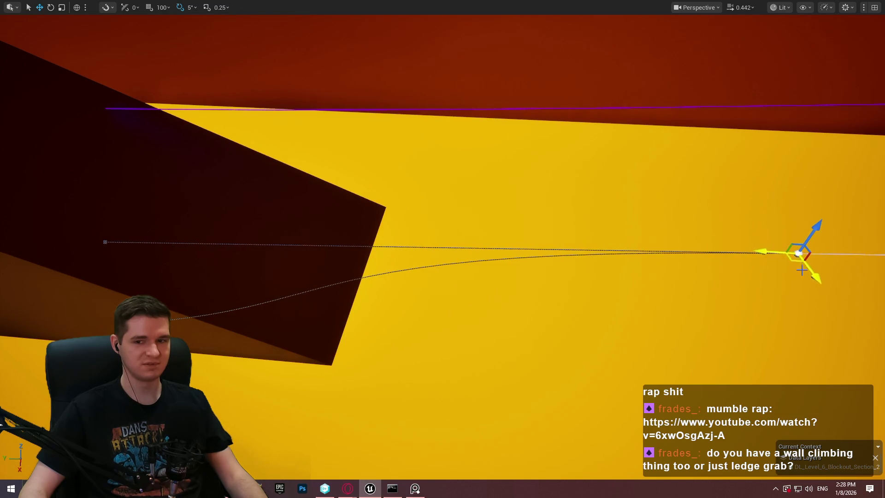
key(f)
drag(515, 195, 451, 210)
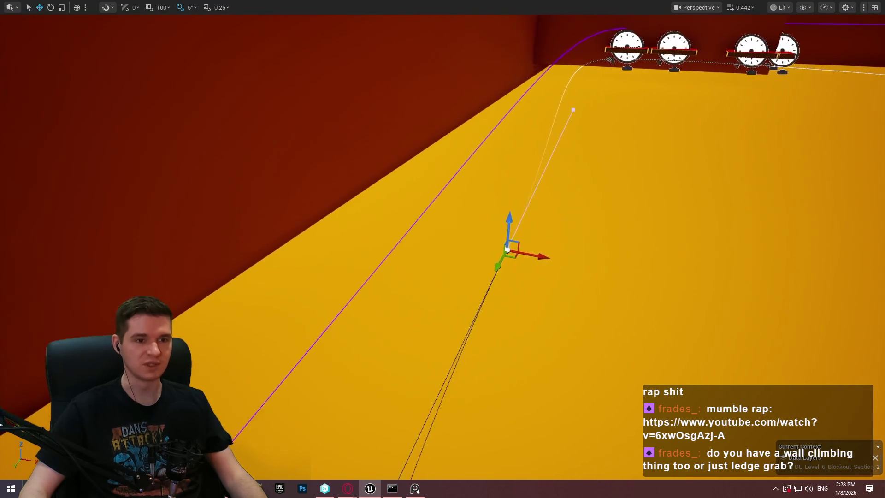
mouse_move(512, 250)
mouse_down()
mouse_move(429, 226)
mouse_move(632, 270)
mouse_move(553, 253)
mouse_move(567, 256)
mouse_move(507, 257)
mouse_move(692, 241)
mouse_up()
scroll(442, 249, up, 2)
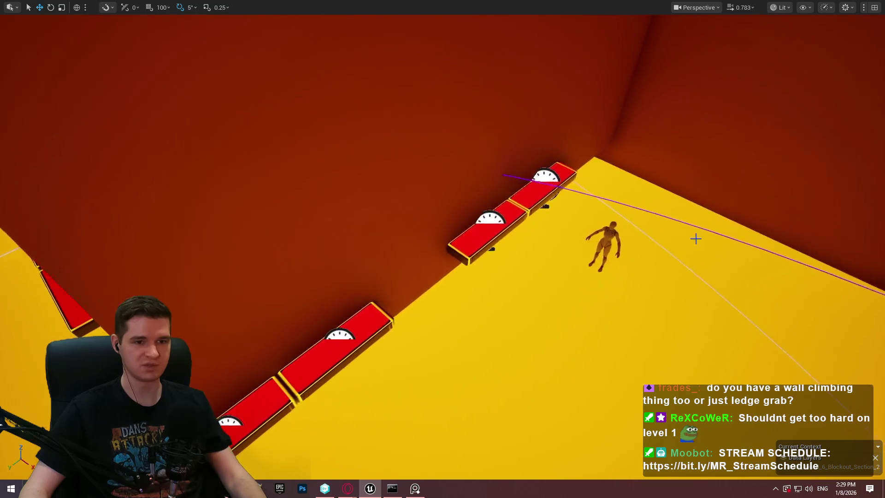
mouse_move(545, 197)
mouse_down()
mouse_move(461, 202)
mouse_move(529, 198)
mouse_move(470, 206)
mouse_move(442, 319)
mouse_up()
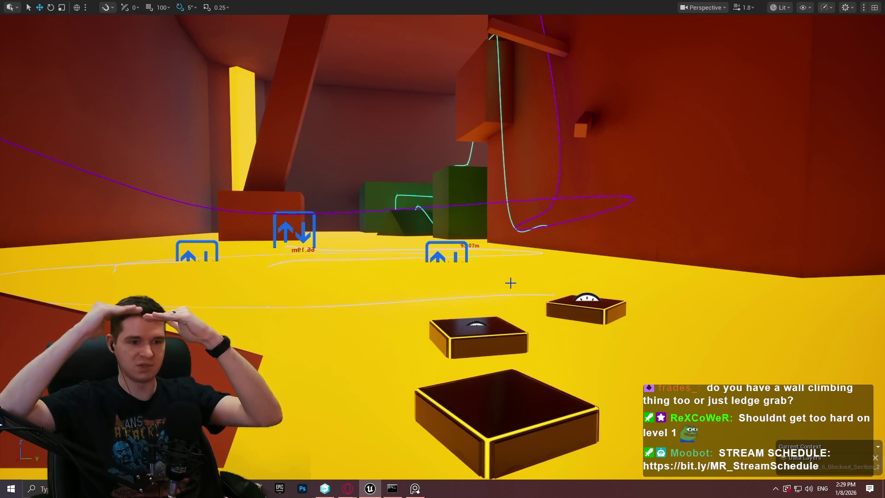
scroll(510, 282, up, 1)
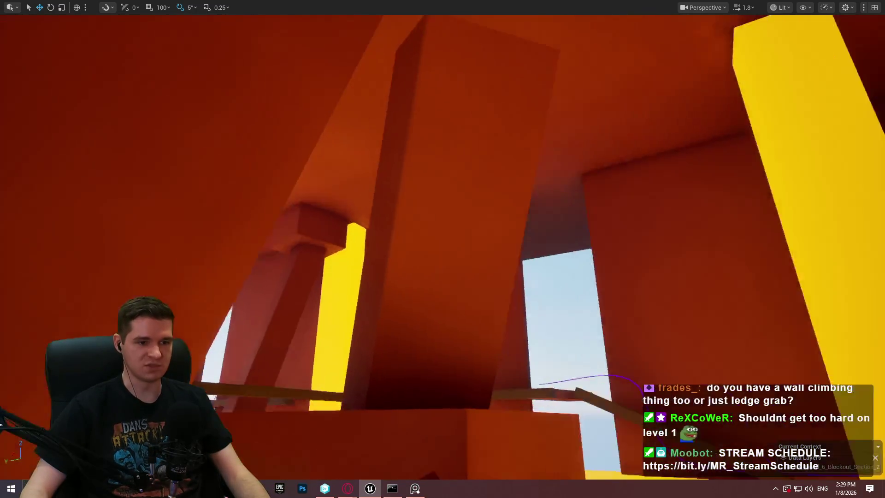
key(F11)
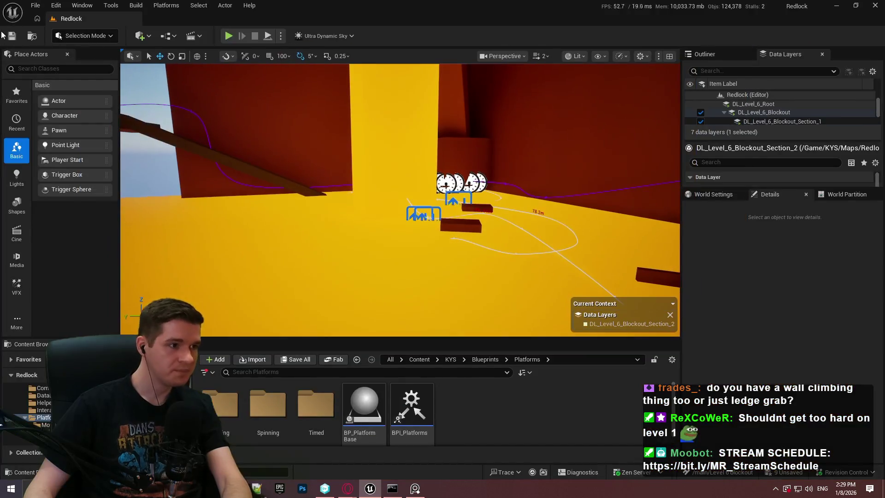
Save all level files, go to the fullscreen viewport and frame the block to be rotated -45°
click(36, 5)
click(82, 139)
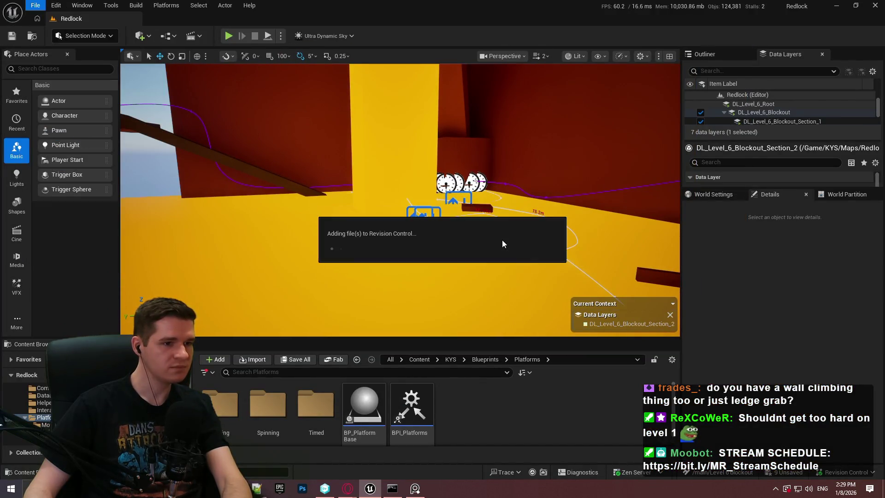
key(F11)
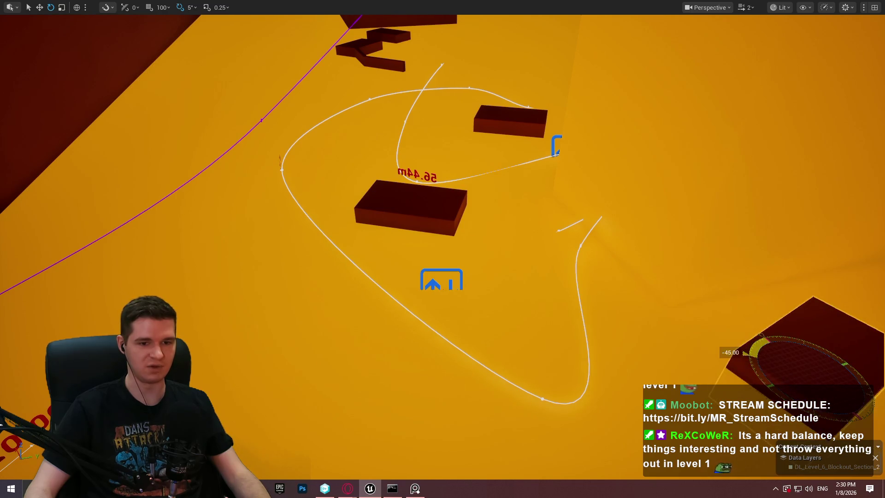
key(f)
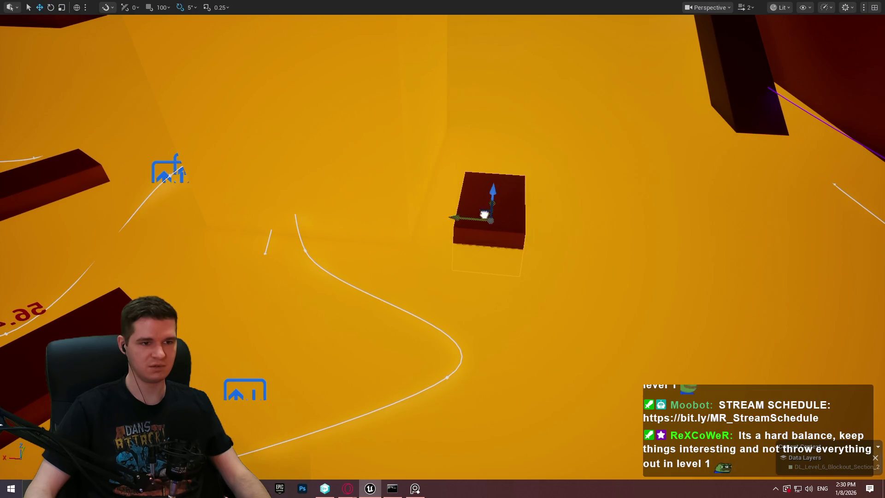
drag(441, 203, 400, 329)
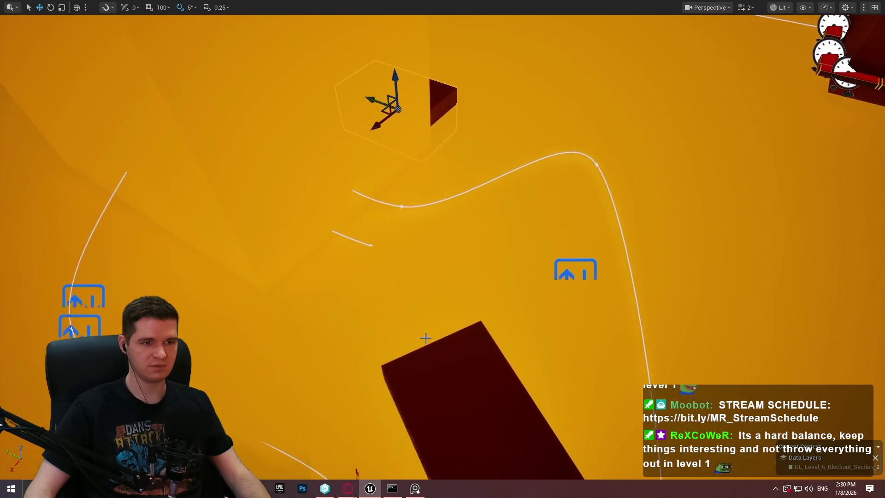
right_click(509, 379)
click(558, 367)
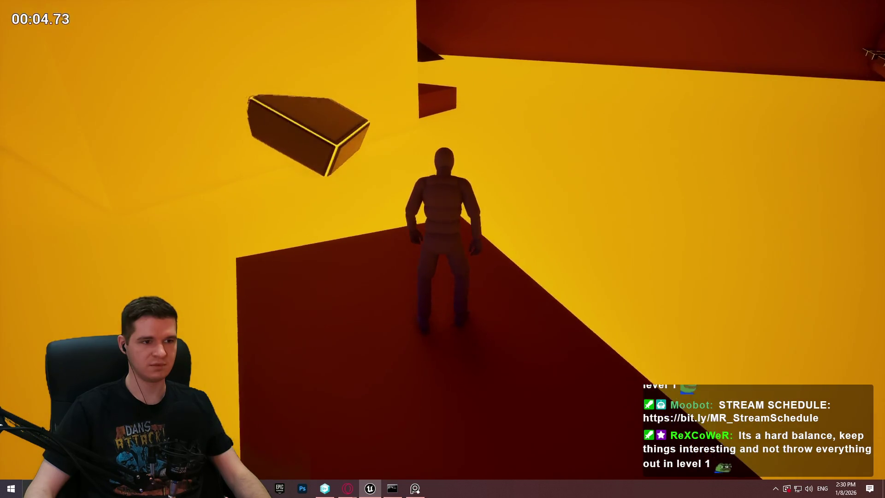
key(space)
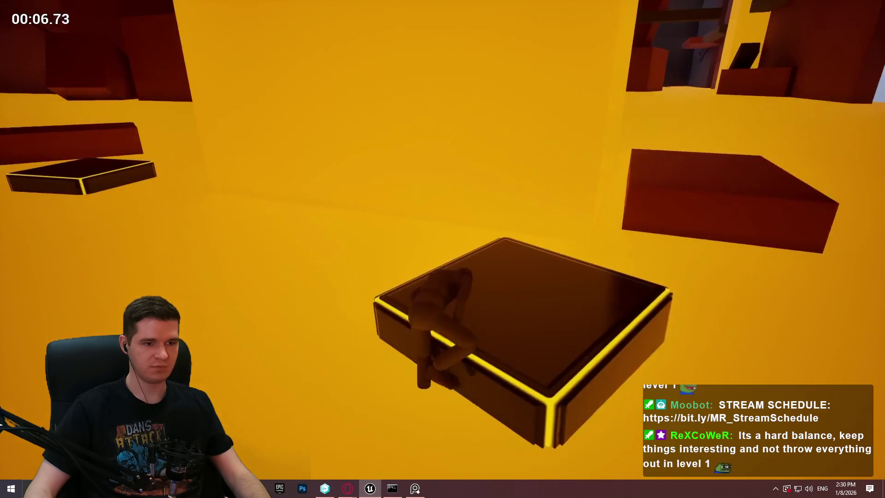
key(space)
key(w)
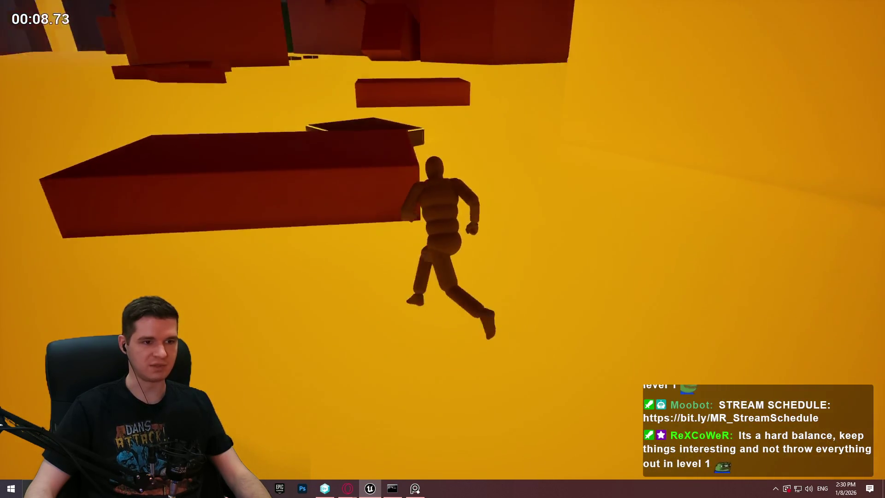
key(Escape)
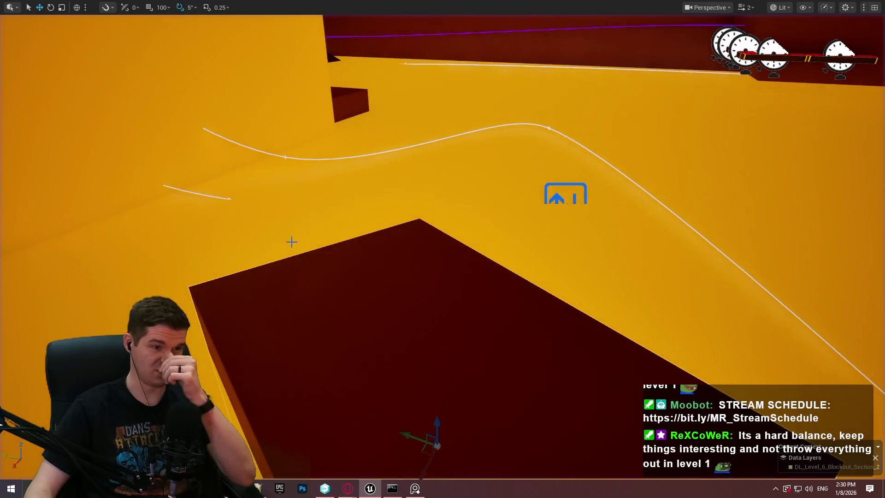
right_click(358, 261)
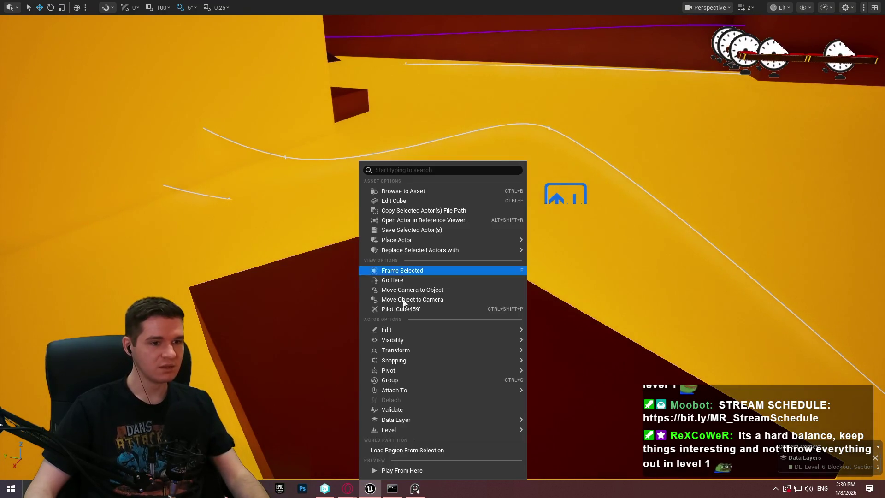
click(445, 471)
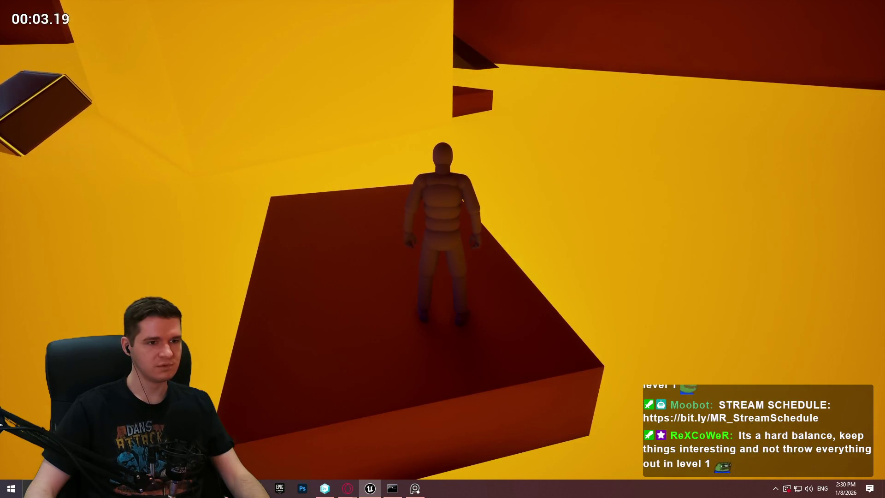
key(w)
key(space)
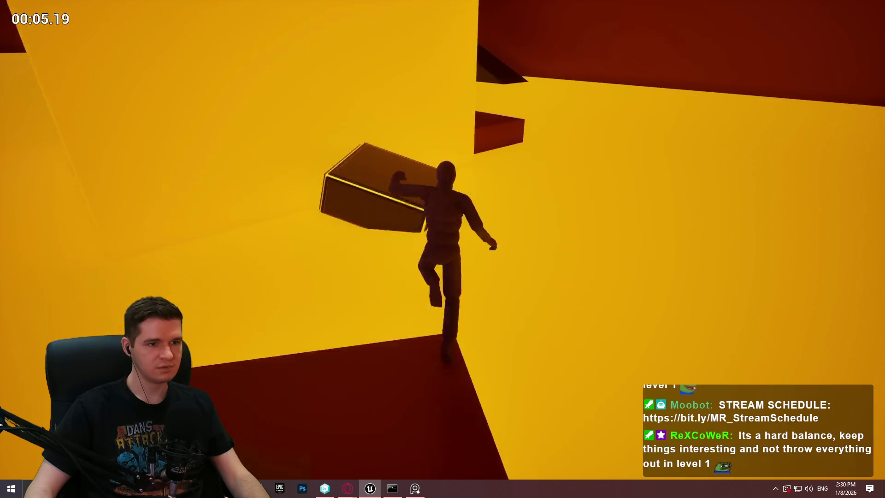
key(space)
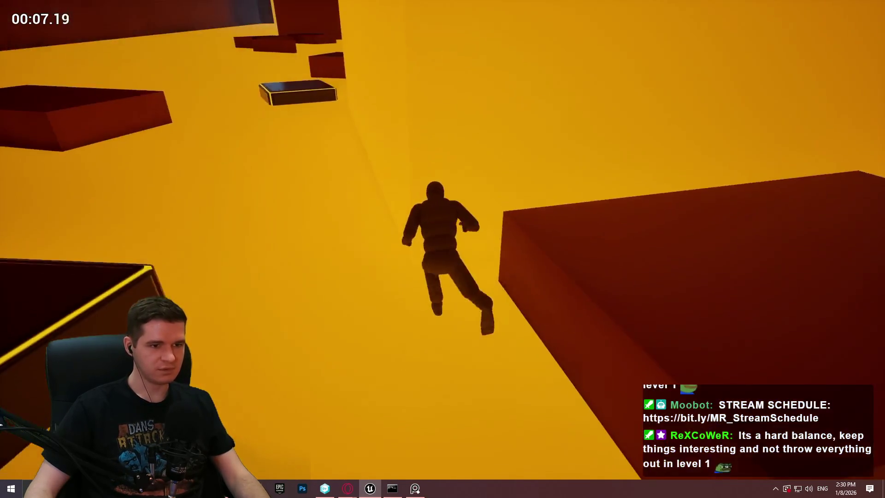
key(Escape)
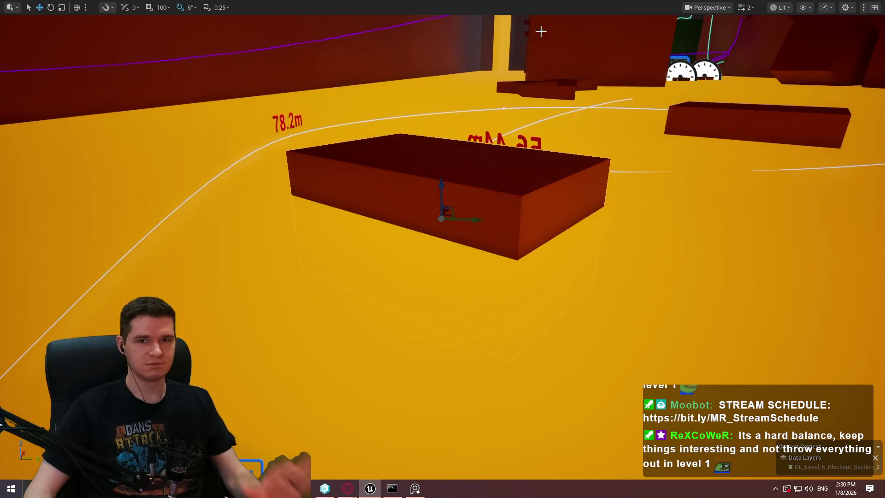
right_click(435, 174)
click(507, 469)
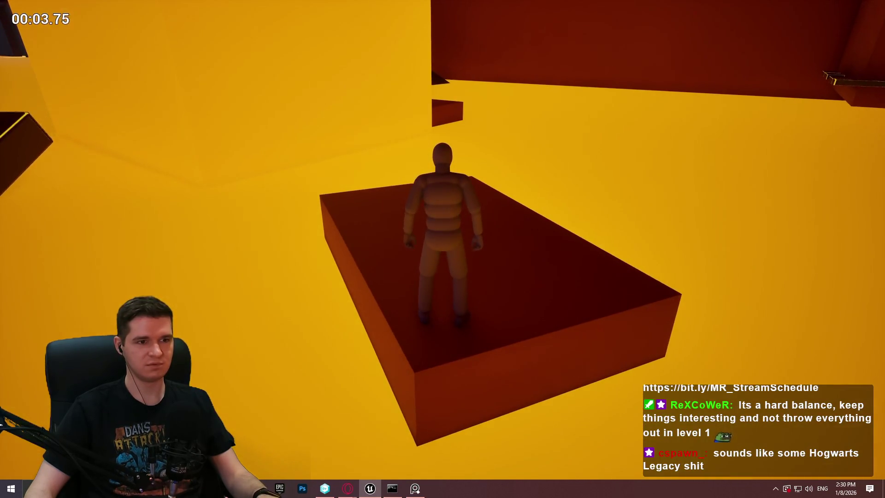
key(w)
key(space)
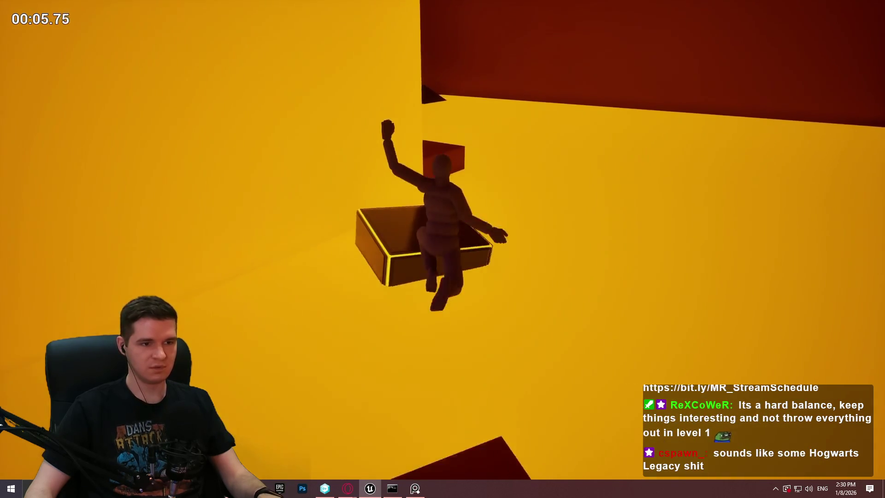
key(Escape)
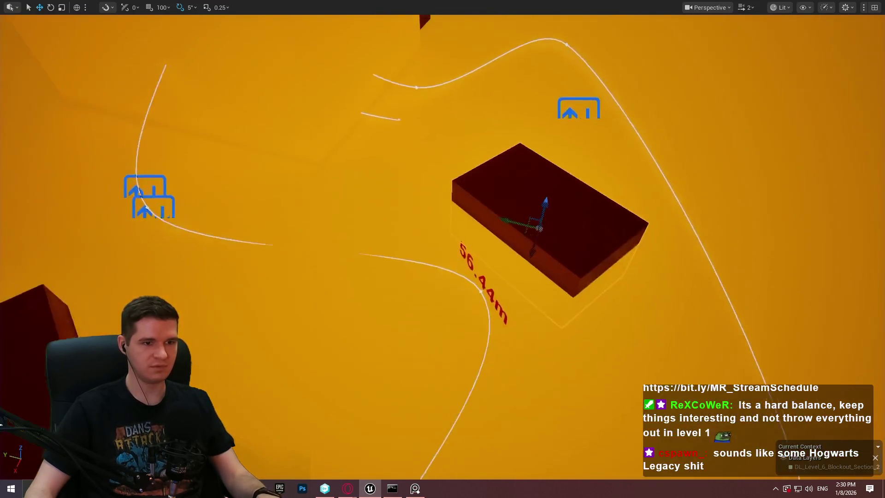
right_click(415, 244)
click(460, 469)
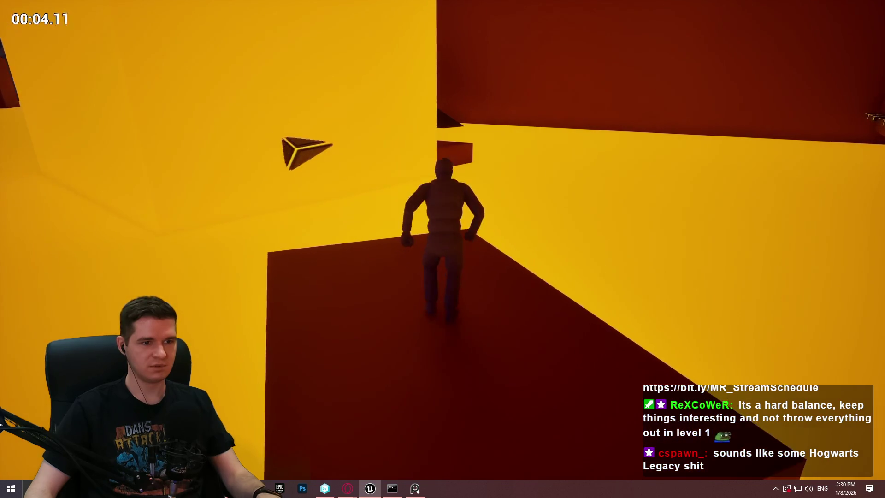
key(space)
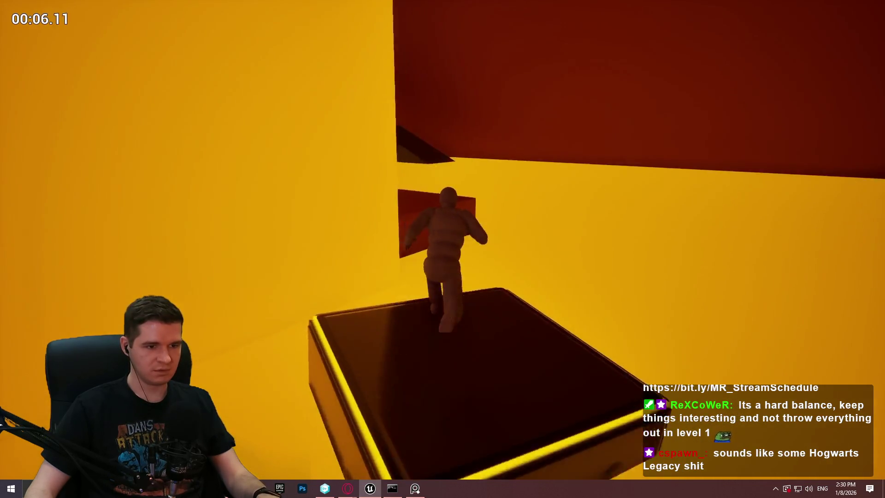
key(space)
key(w)
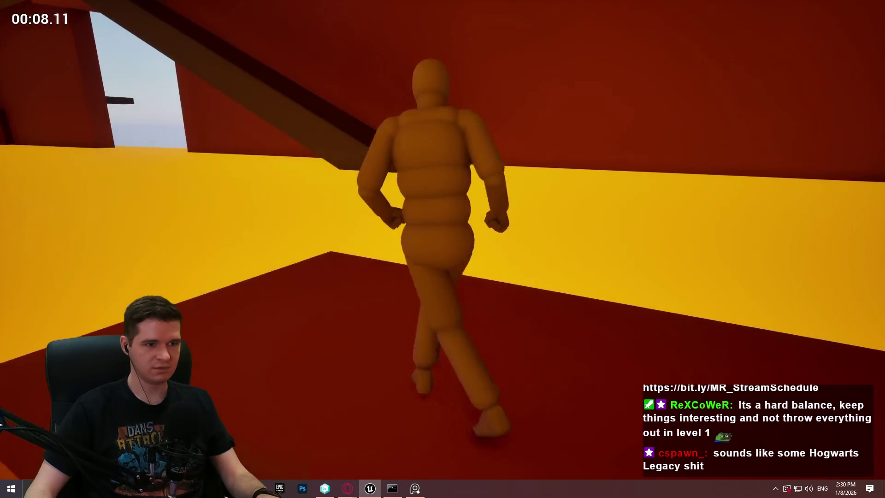
key(Escape)
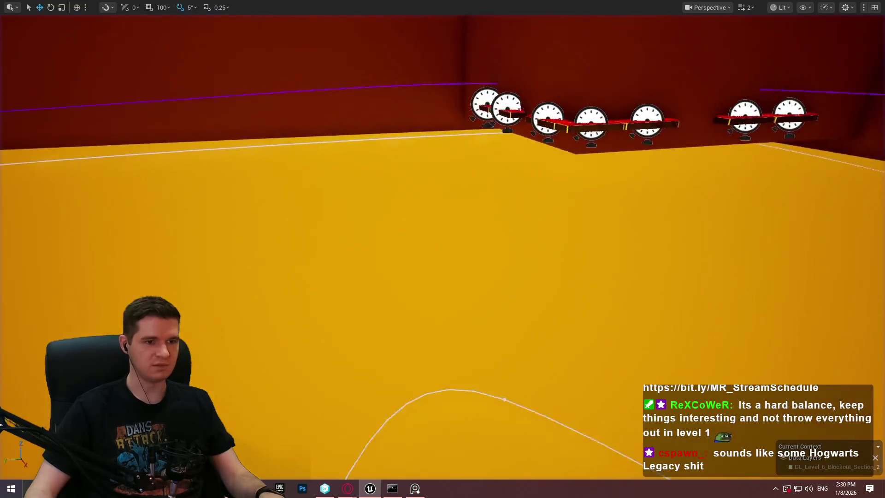
Fly to the gauge platforms, select one dark timed platform and centre the view on it
key(w)
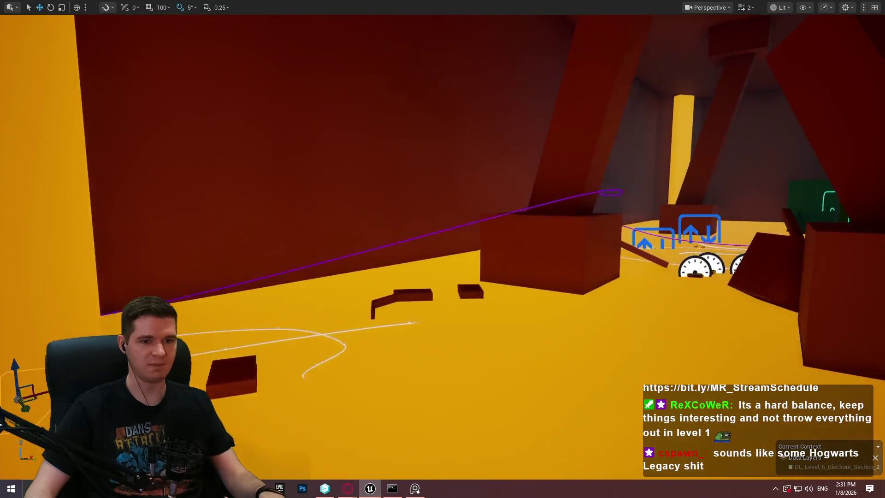
key(w)
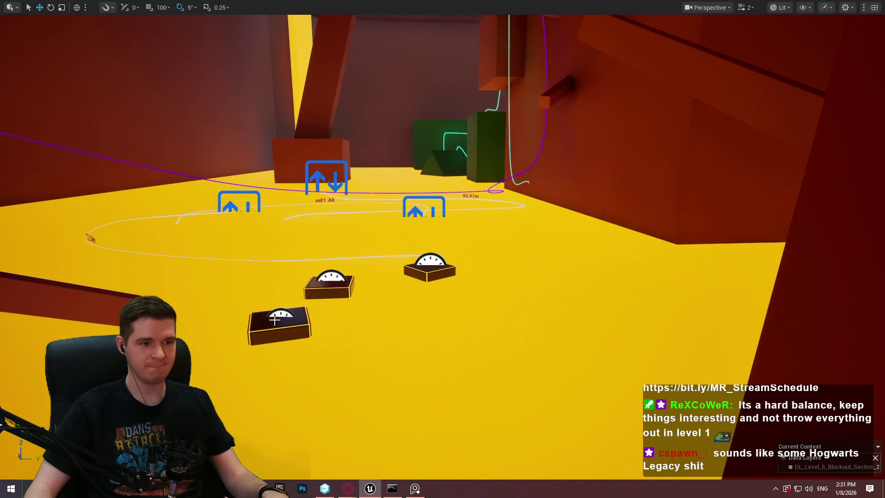
click(275, 320)
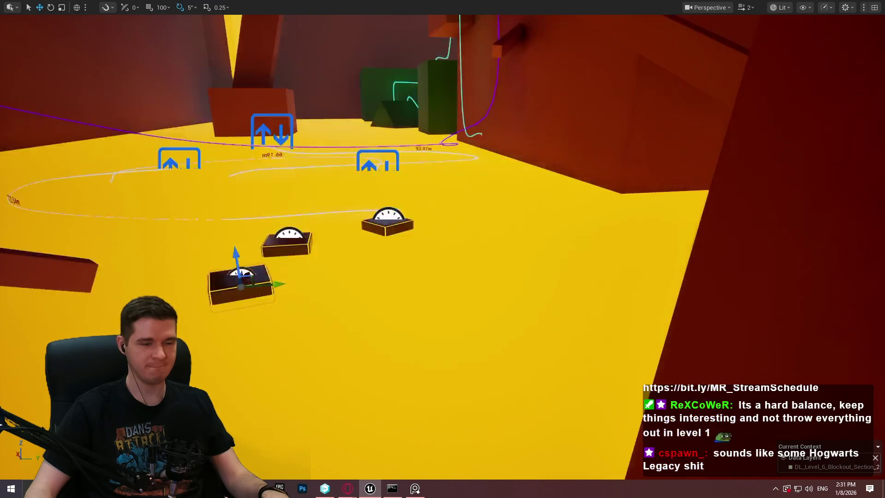
key(w)
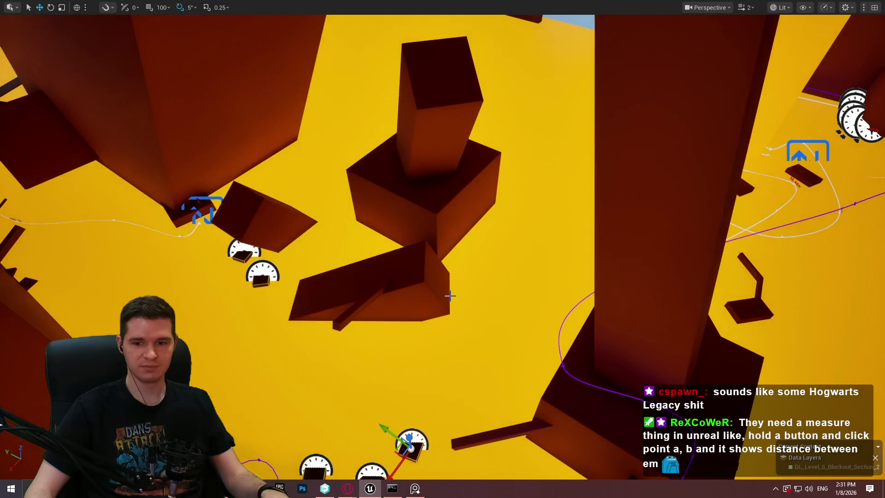
key(w)
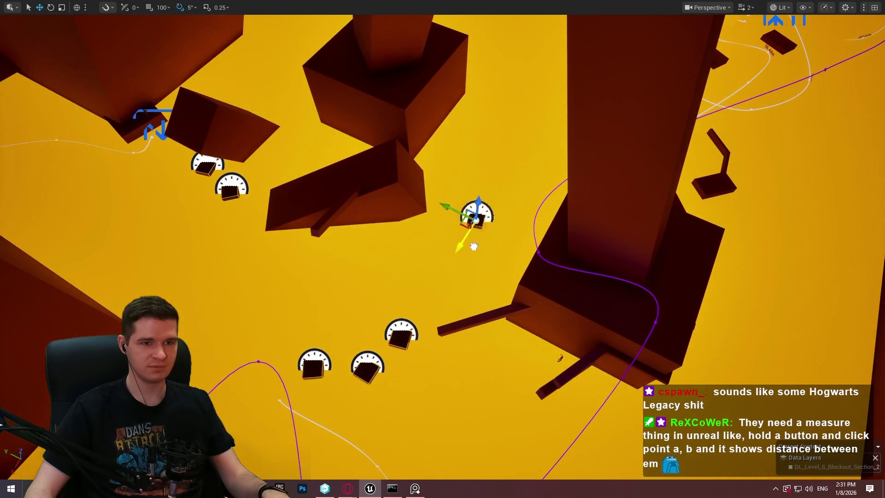
key(f)
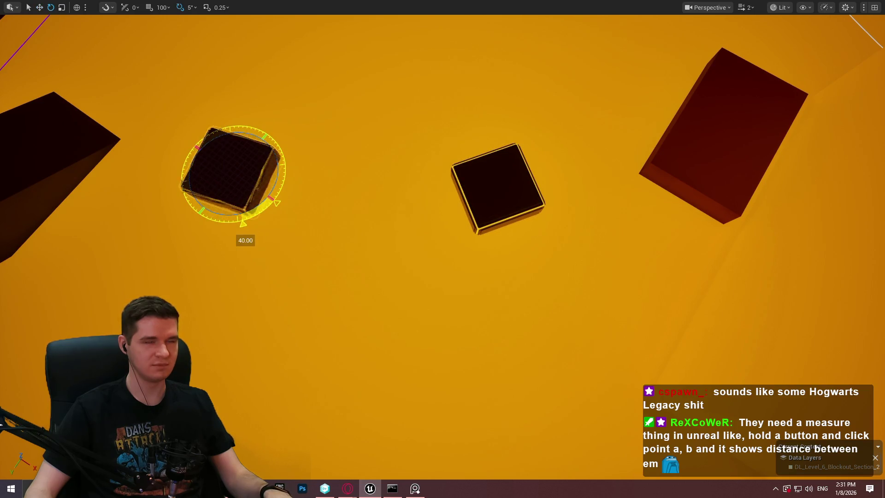
Shift the dark block right toward the neighbouring platform and review the pair from above
drag(234, 186, 319, 184)
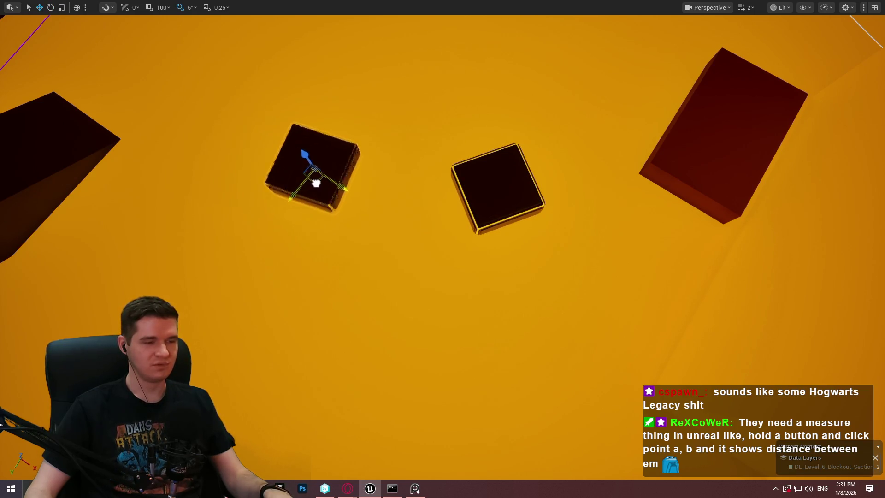
key(w)
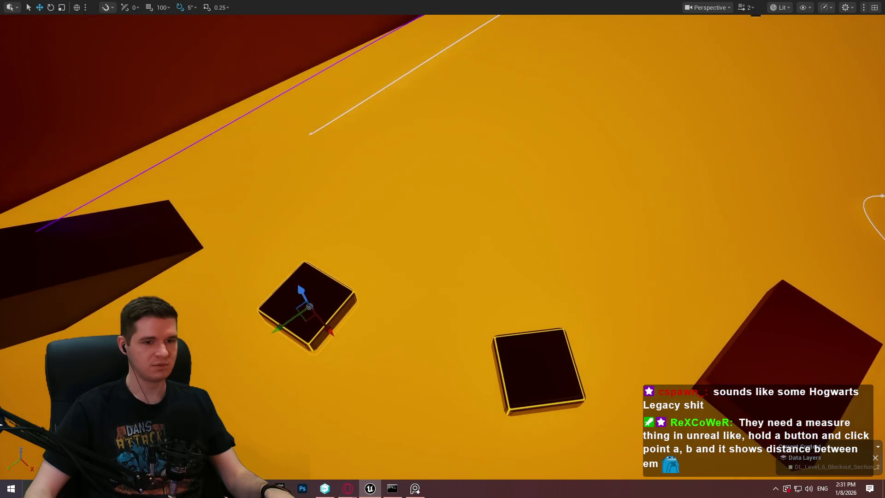
key(s)
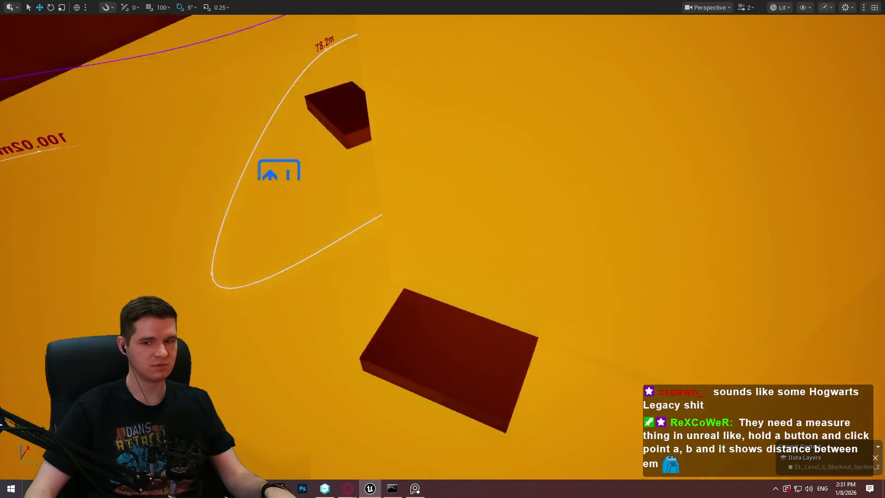
drag(138, 294, 37, 294)
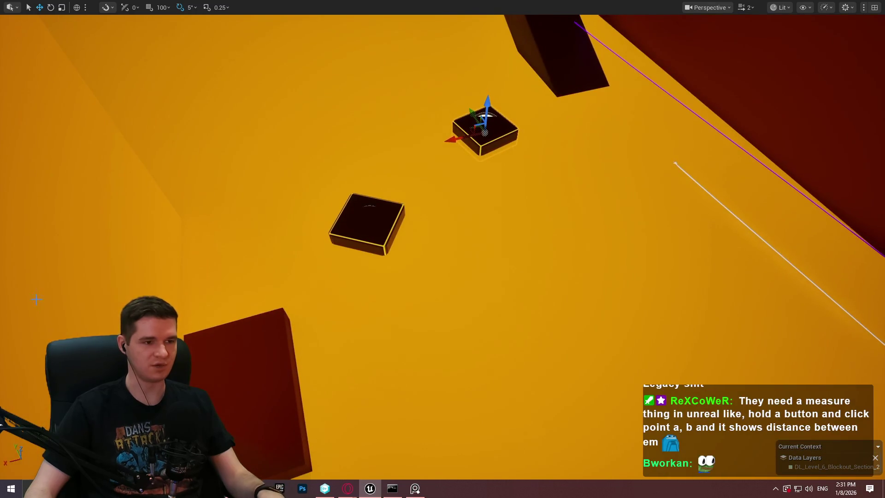
right_click(178, 76)
click(265, 435)
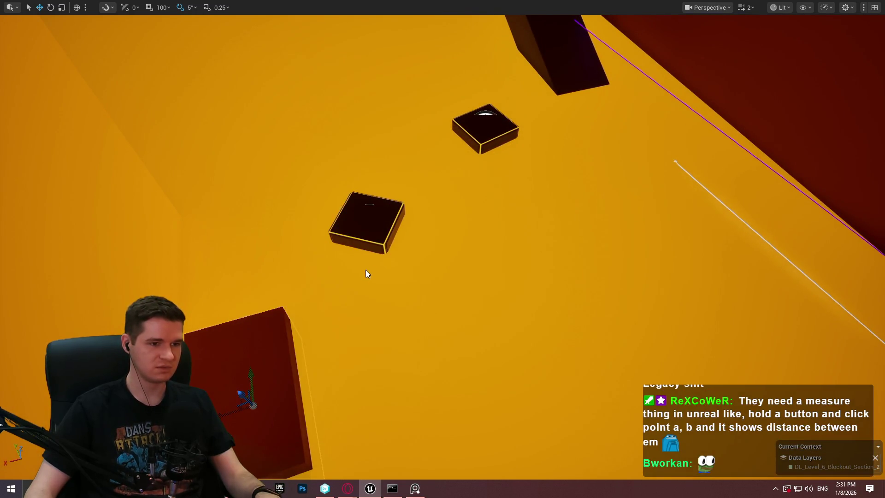
key(w)
key(space)
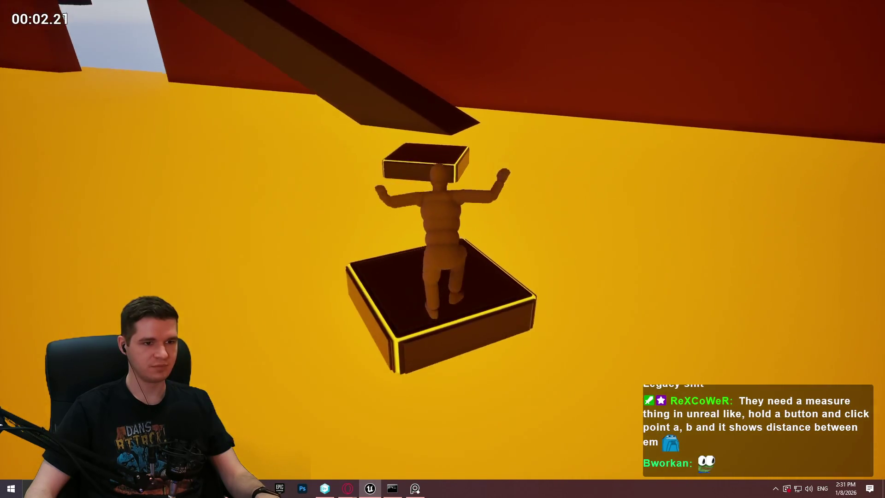
key(space)
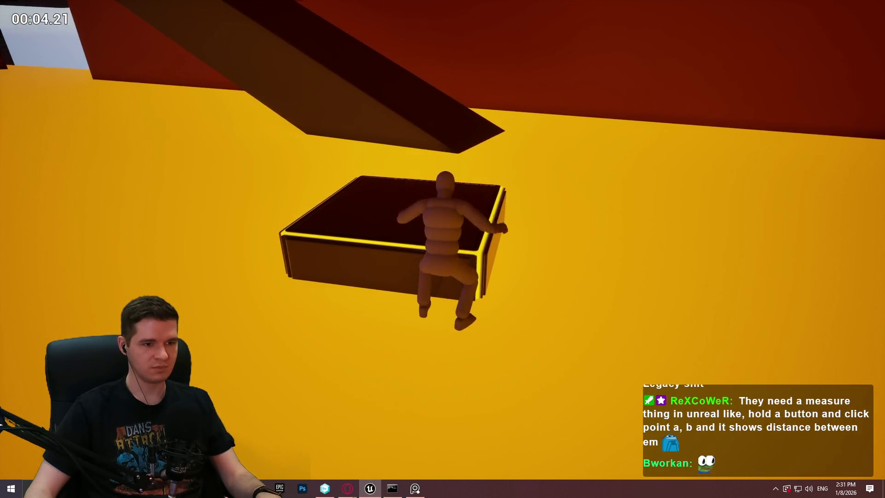
key(space)
key(Escape)
click(506, 146)
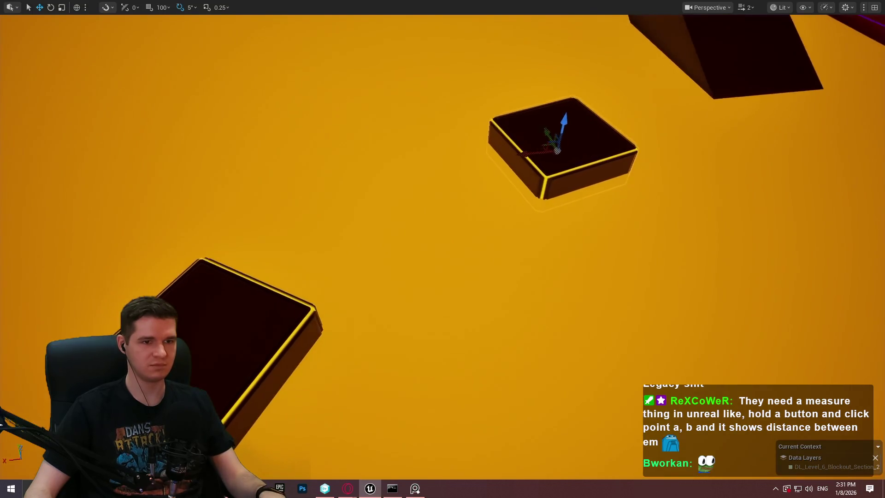
key(alt+p)
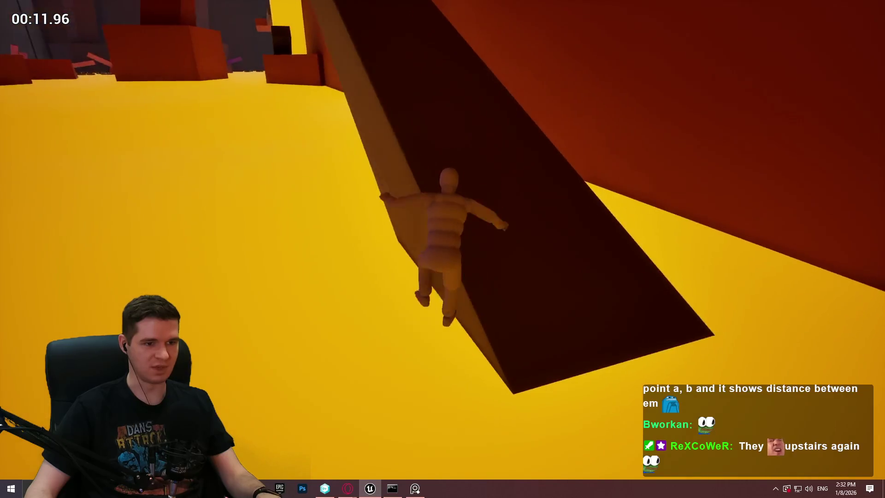
key(w)
key(space)
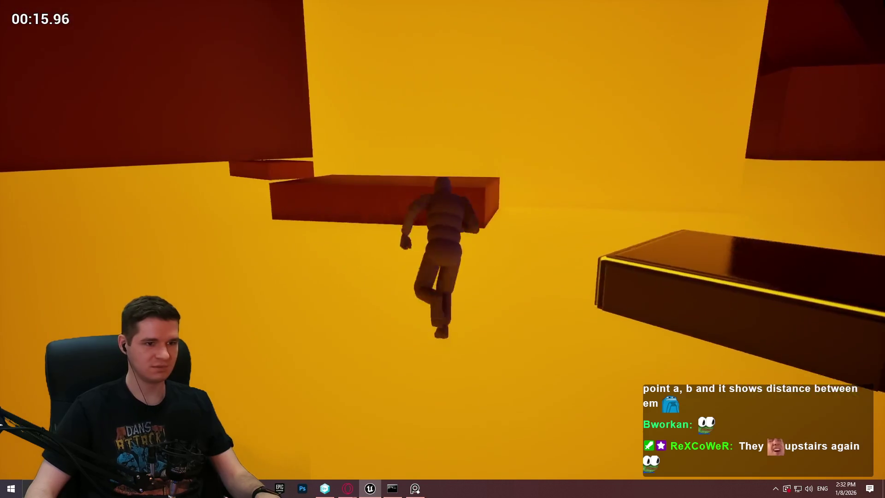
key(space)
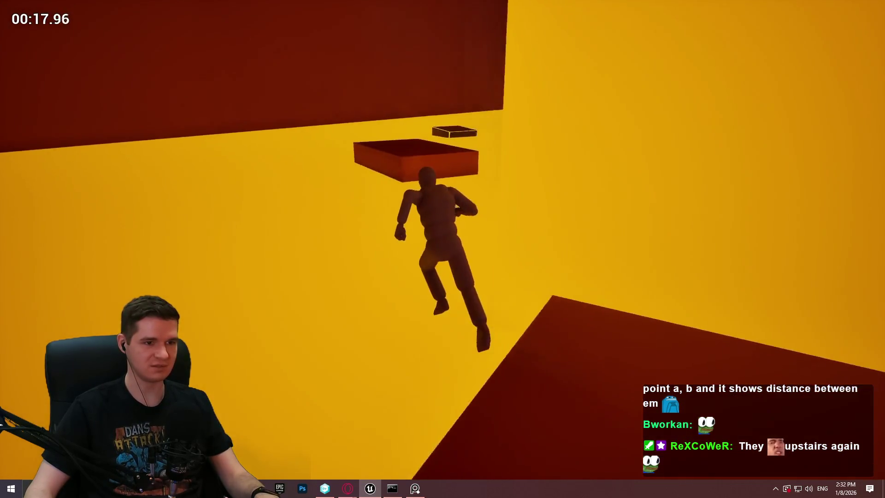
key(space)
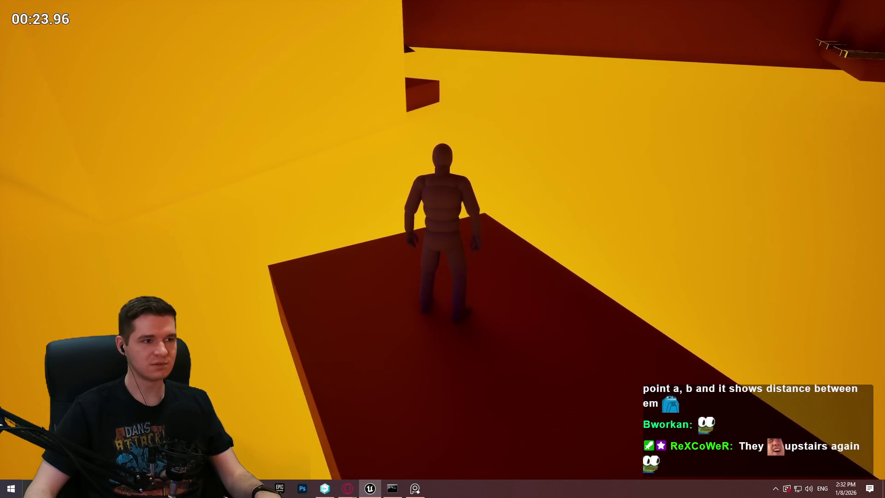
key(w)
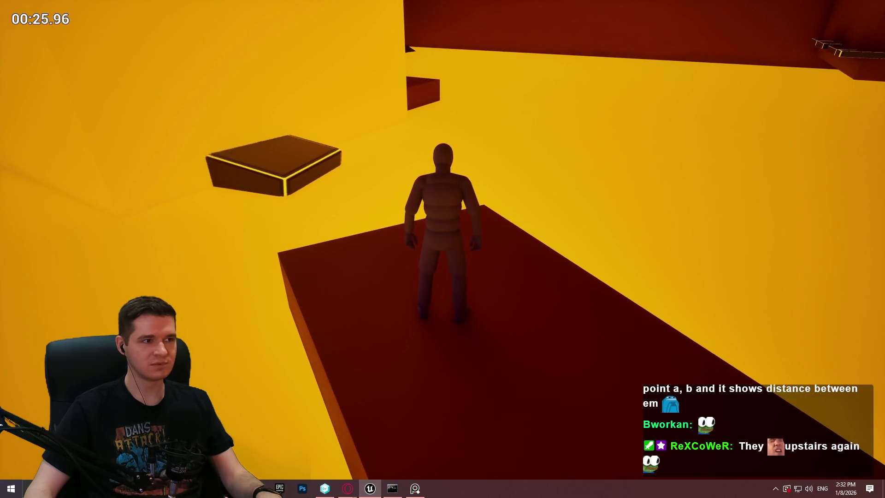
key(space)
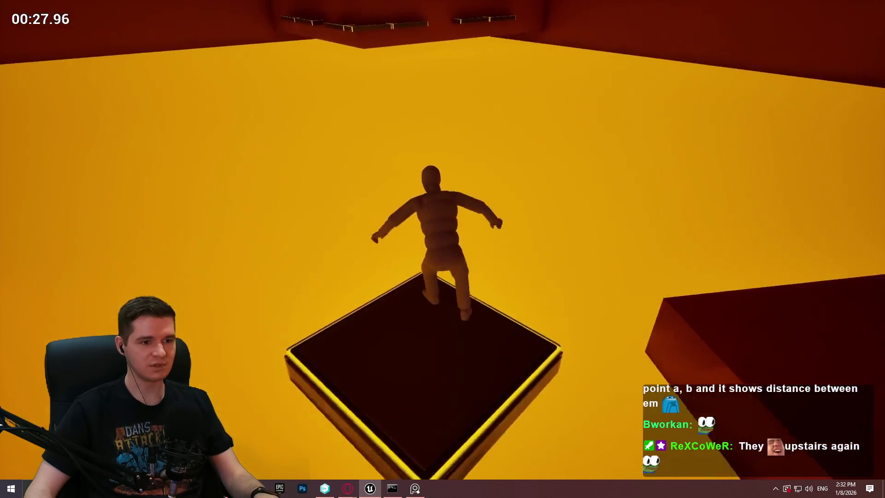
key(s)
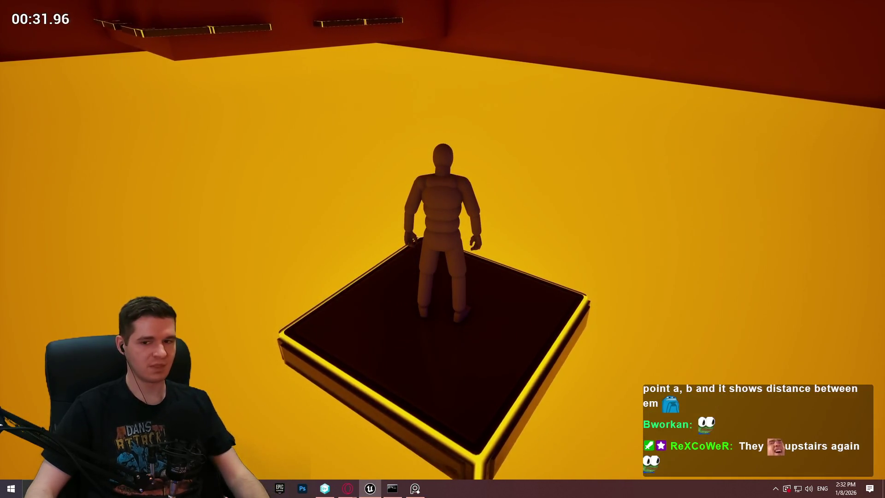
key(w)
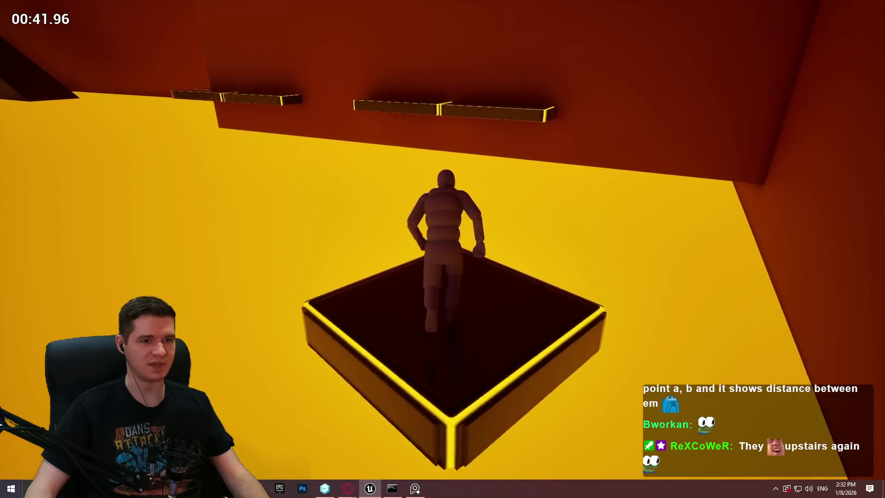
key(space)
key(w)
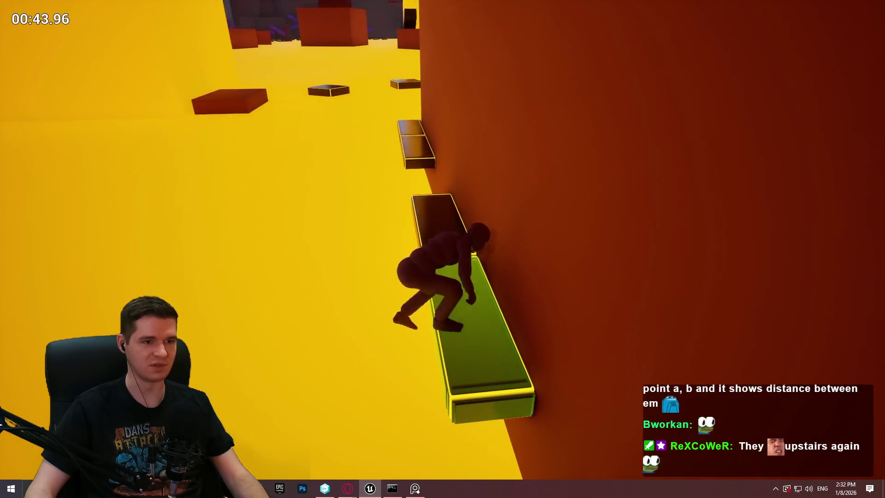
key(space)
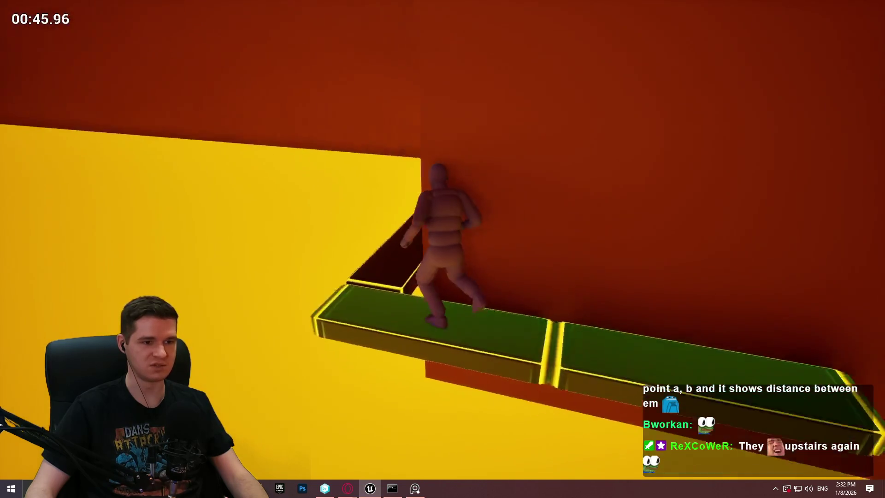
key(w)
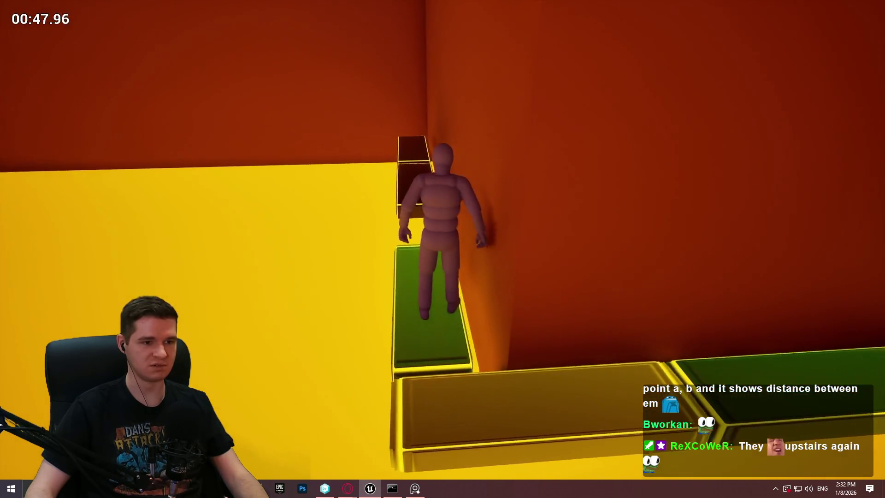
key(w)
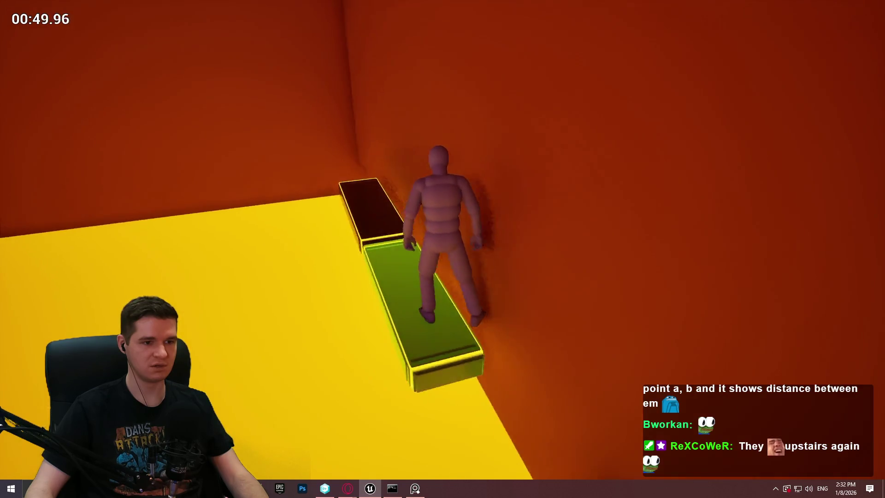
key(space)
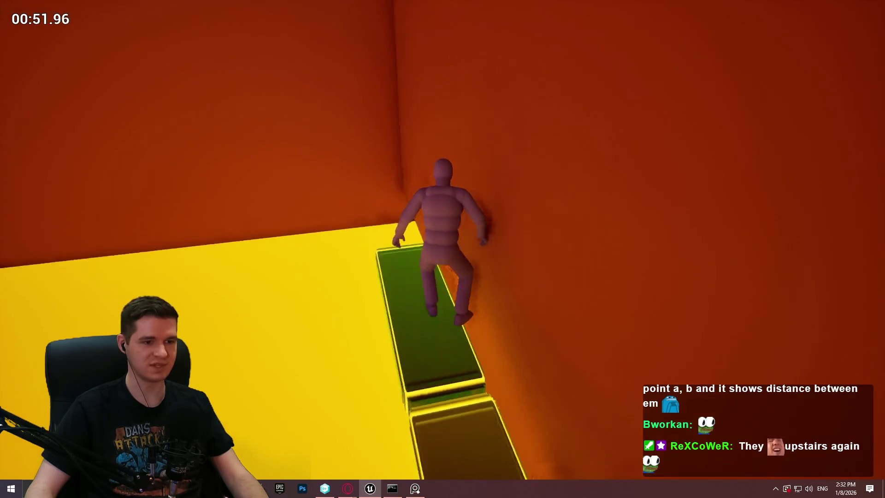
key(space)
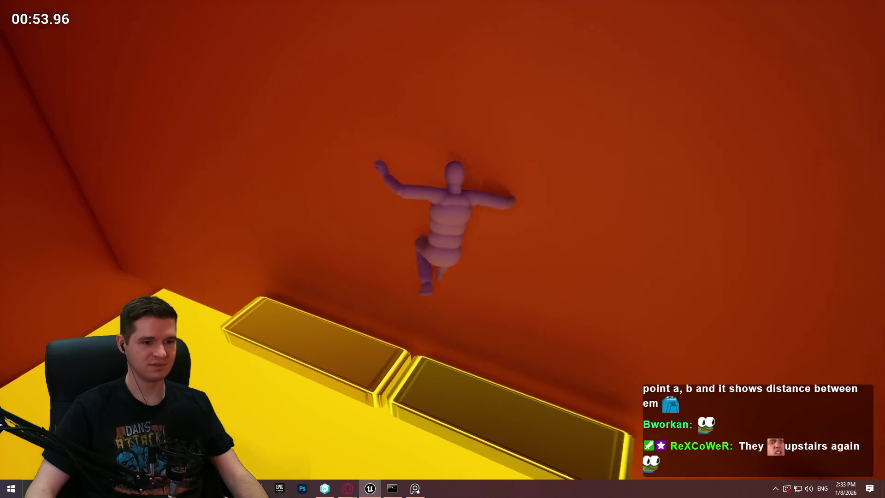
key(w)
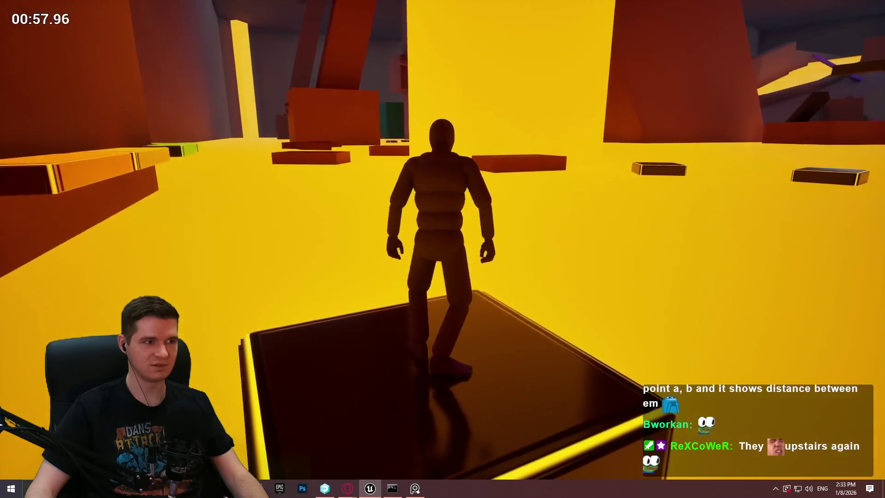
key(a)
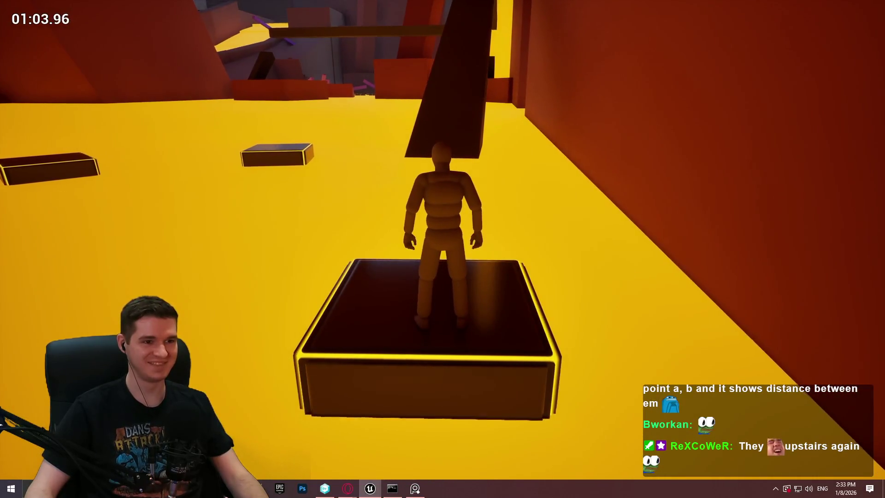
key(space)
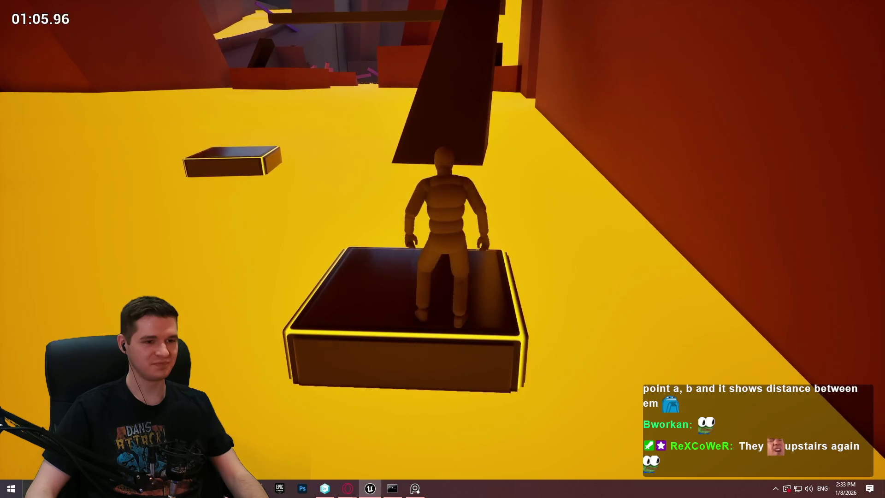
key(w)
key(space)
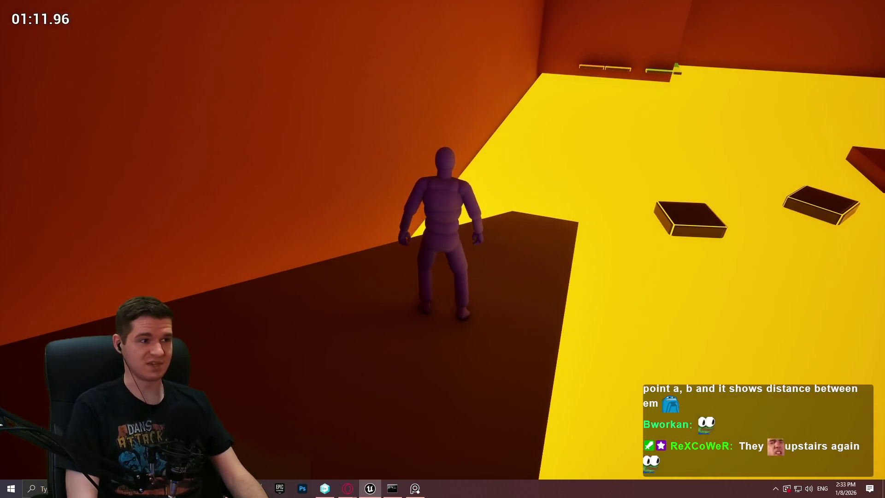
key(w)
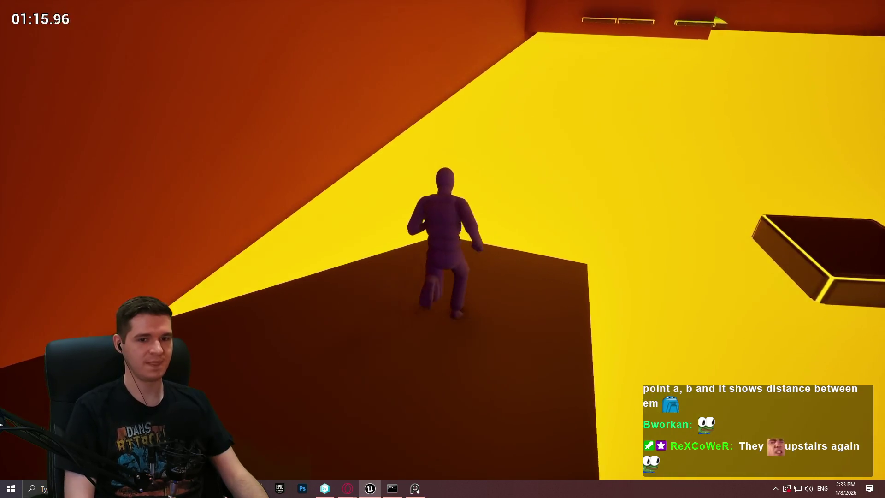
key(space)
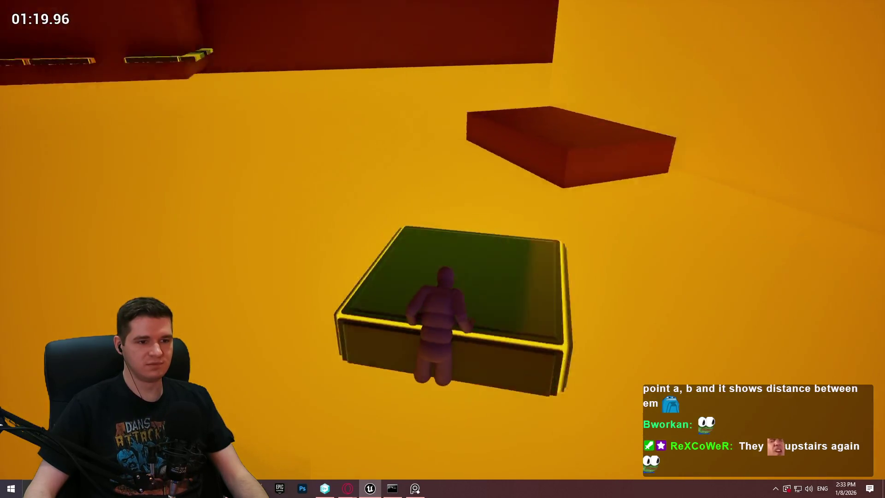
key(space)
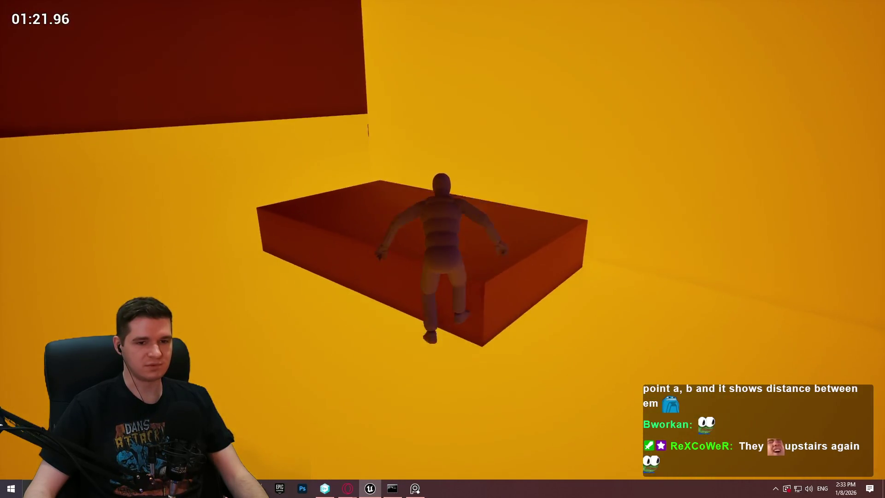
key(w)
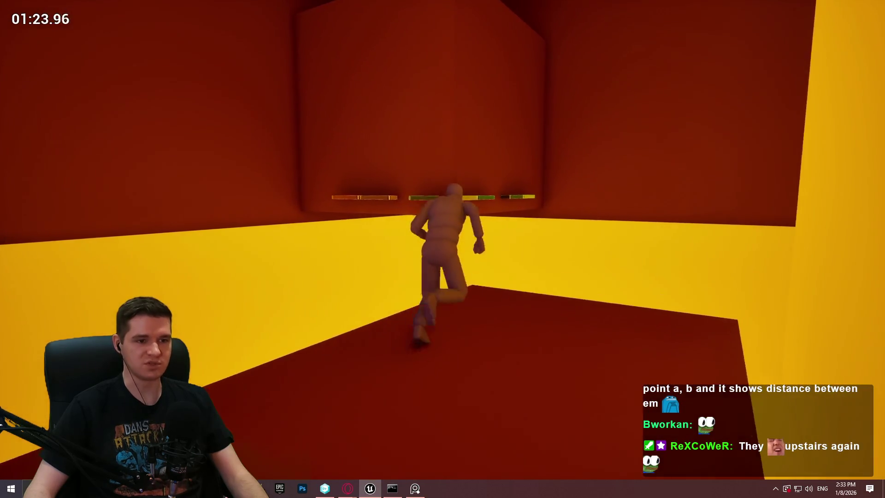
key(Escape)
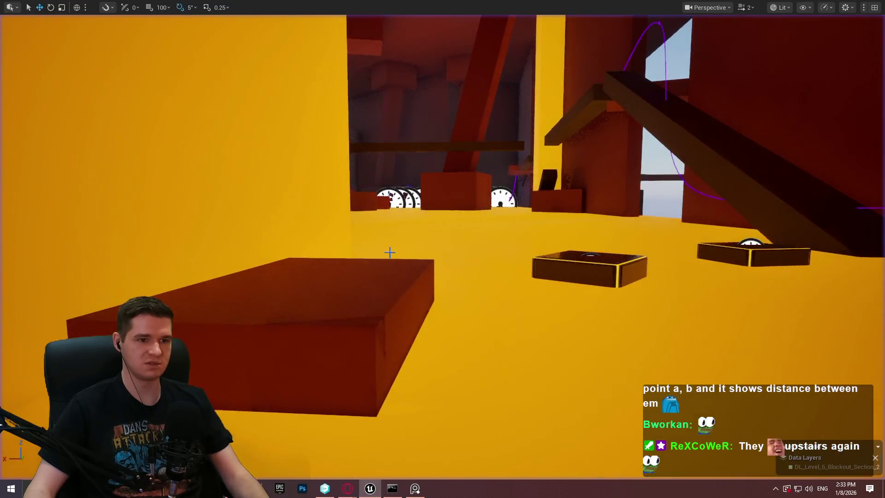
Fly through the yellow ramp corridor and orange gauge hallway to the dark pillar, then restore the layout
scroll(442, 249, up, 2)
key(s)
scroll(442, 249, up, 2)
key(w)
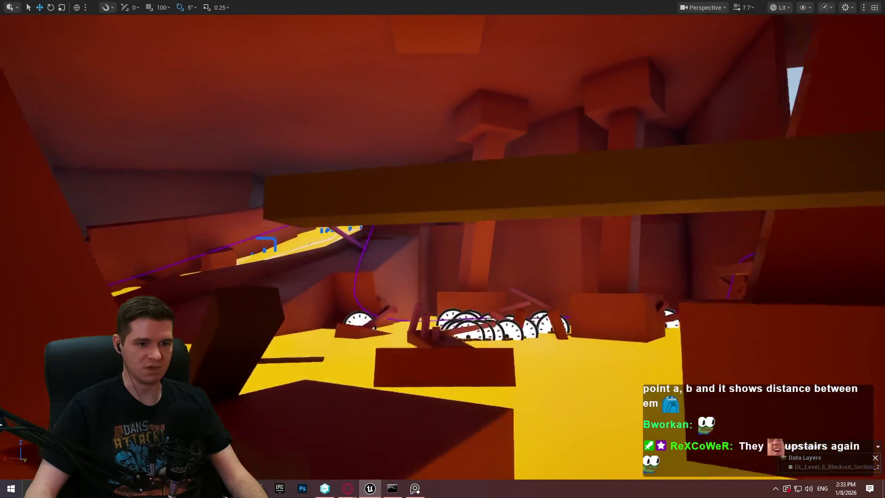
key(w)
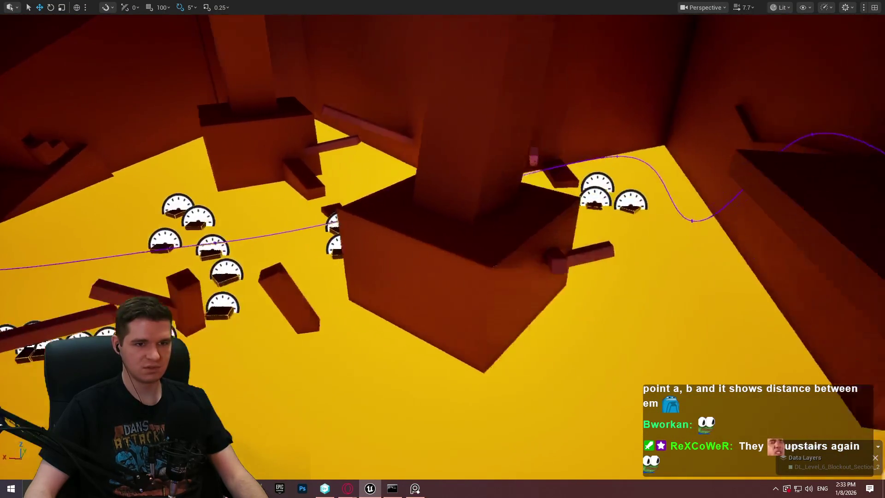
key(w)
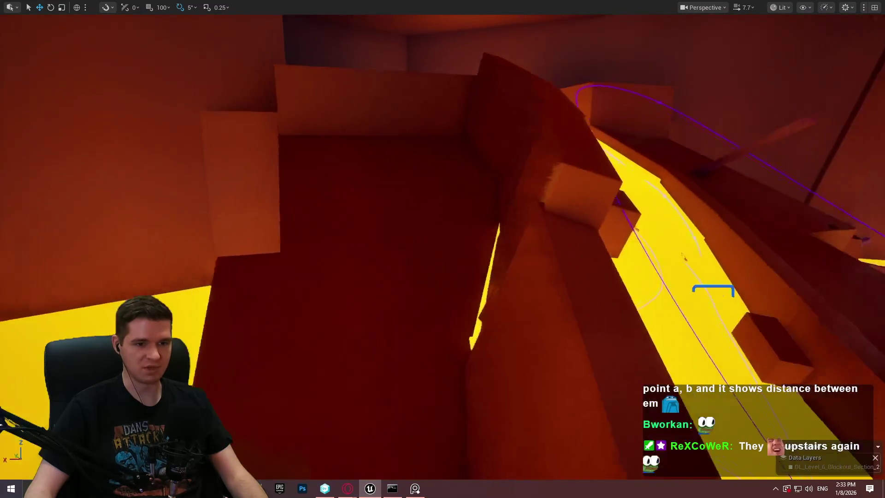
key(w)
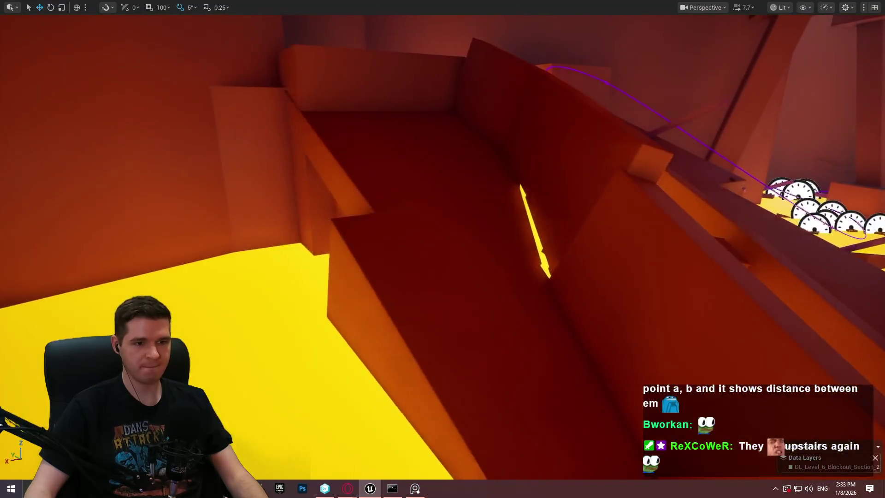
key(w)
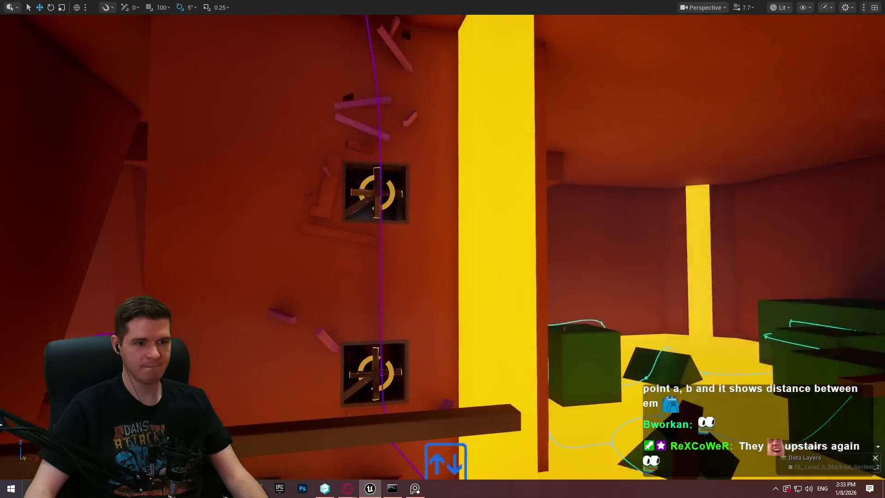
key(w)
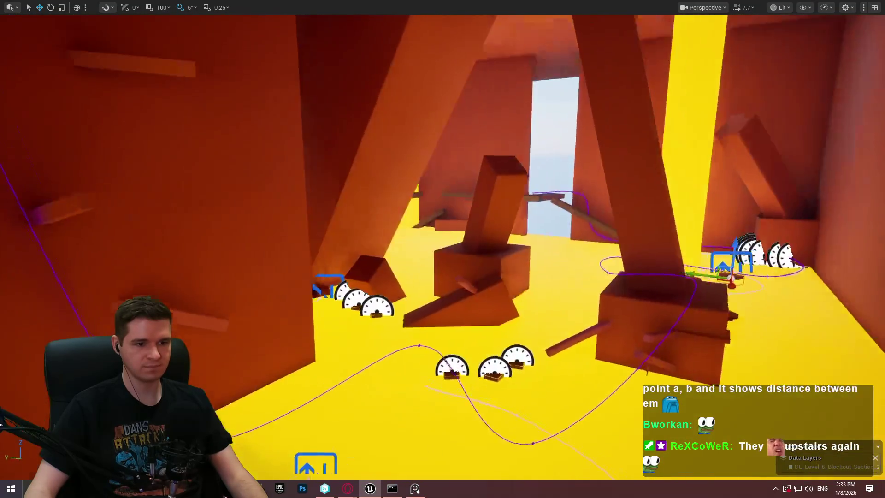
key(f)
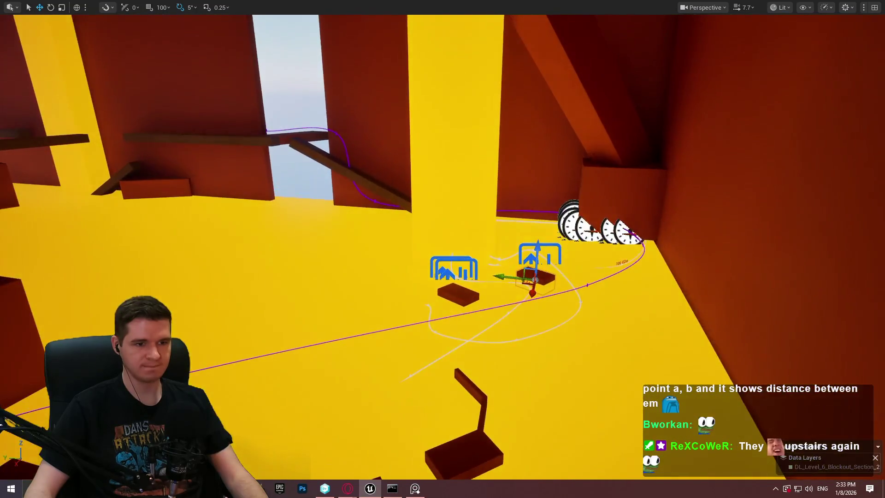
key(w)
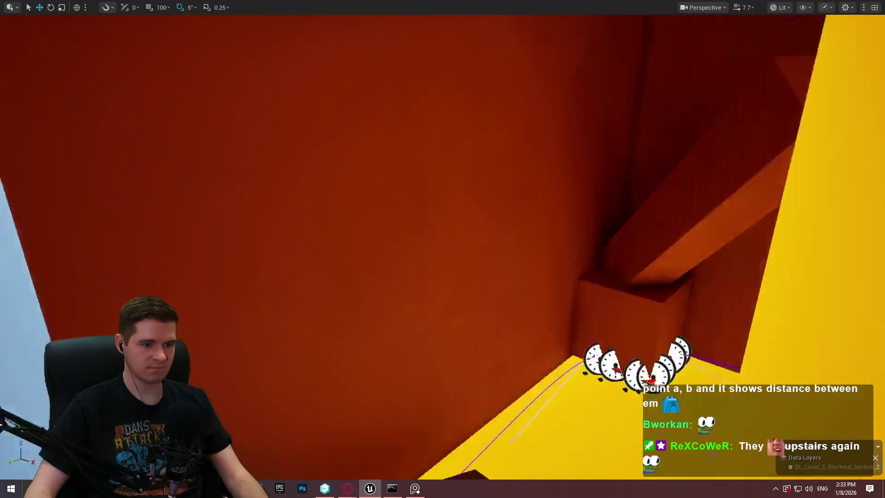
key(s)
key(F11)
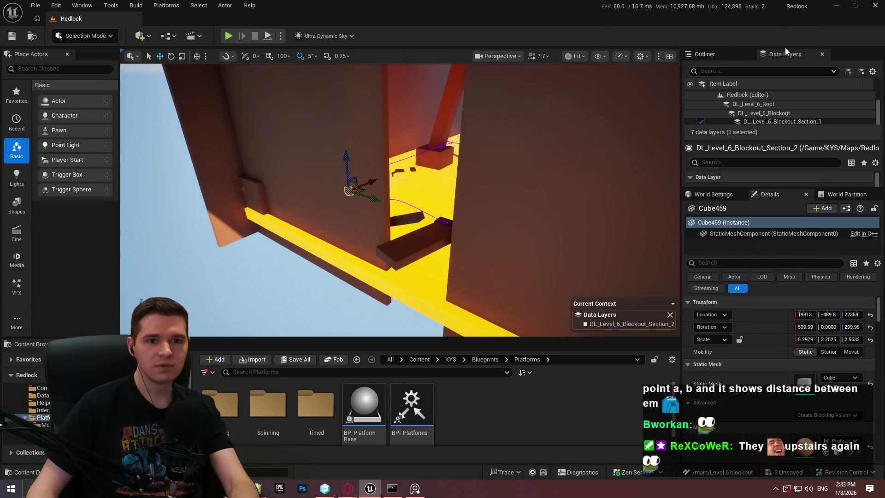
Hide the DL_Level_6_Blockout_Section_1 data layer
drag(772, 149, 768, 156)
scroll(792, 138, down, 1)
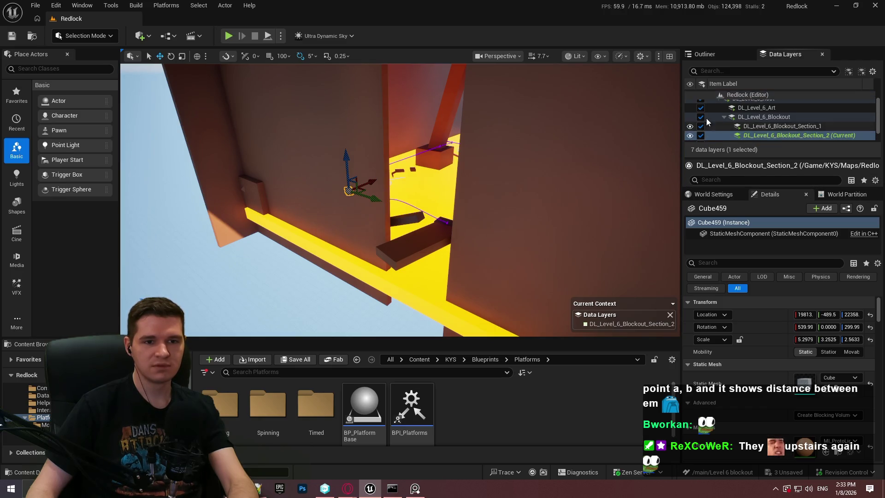
click(701, 132)
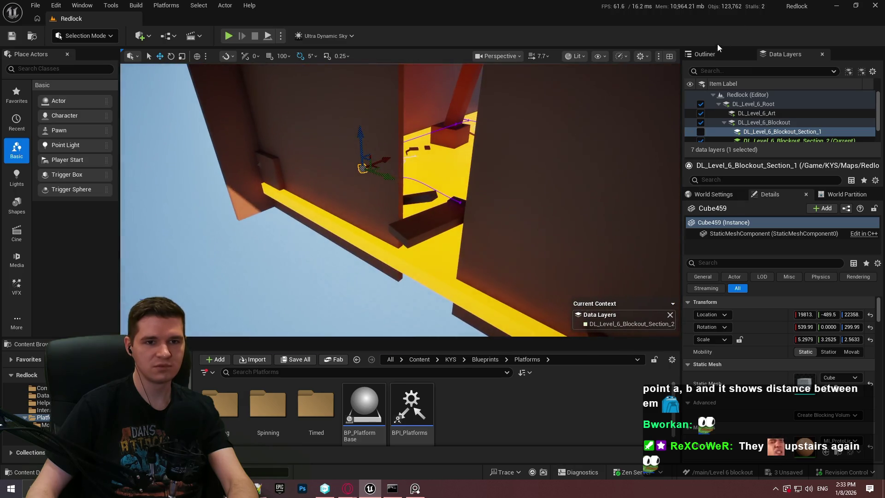
Filter the Outliner by 'timed' and enlarge it to list the 37 timed platform actors
click(715, 54)
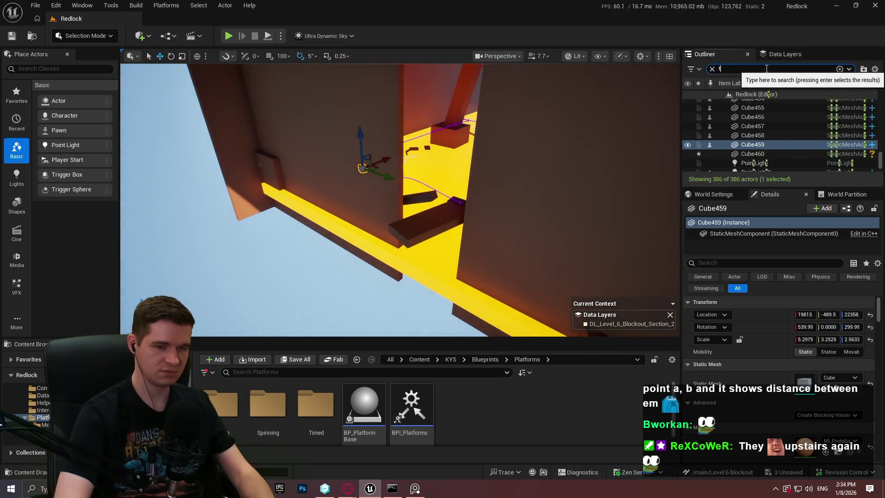
text(imed)
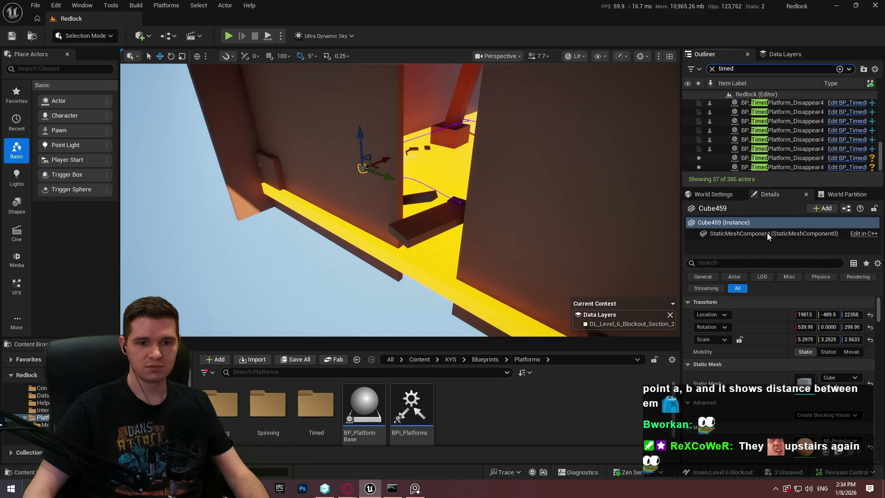
drag(776, 233, 775, 341)
scroll(875, 161, down, 1)
scroll(875, 161, up, 1)
scroll(857, 162, up, 3)
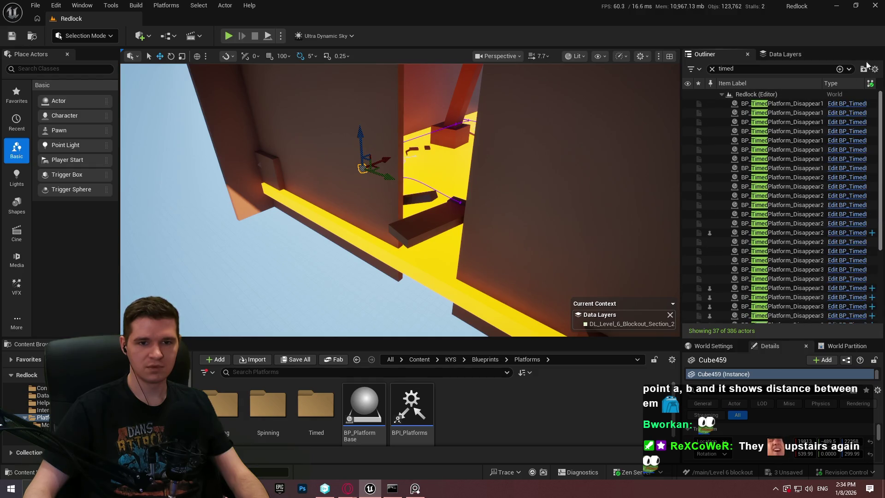
Select all 37 filtered timed platforms and focus the camera on their bent row
click(806, 107)
scroll(784, 237, down, 5)
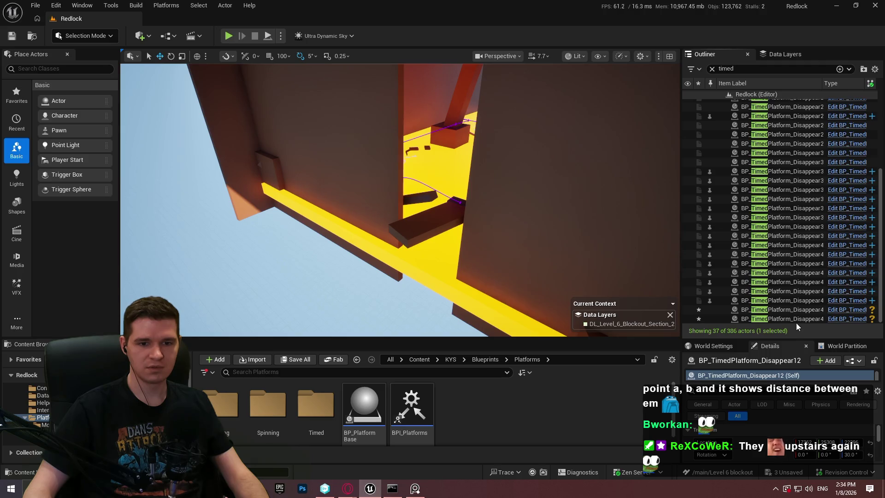
shift+click(796, 321)
drag(788, 340, 788, 144)
key(f)
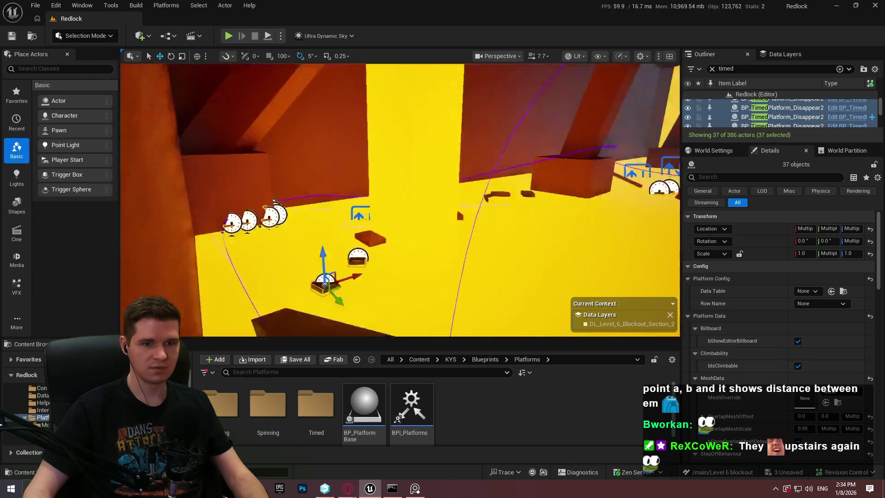
scroll(400, 200, down, 2)
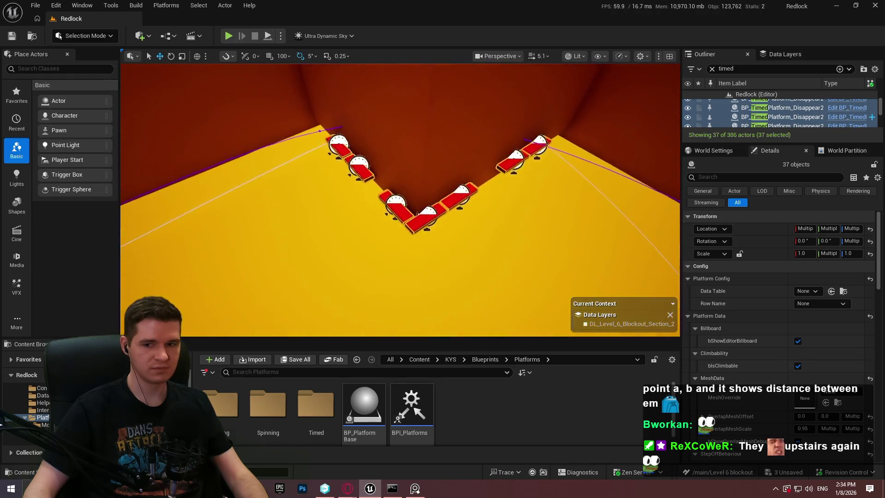
scroll(587, 130, down, 2)
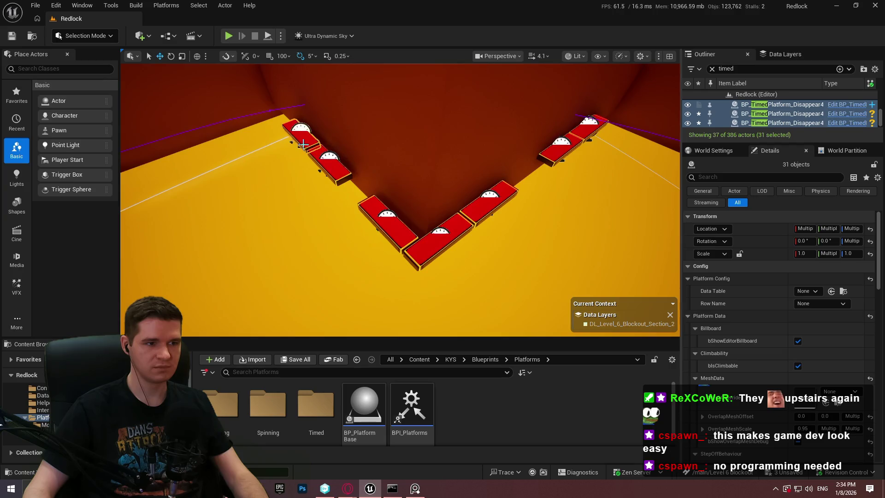
Uncheck bIsClimbable on the selected timed platforms, then switch to the Notepad++ tungsten walkways note
scroll(750, 258, down, 5)
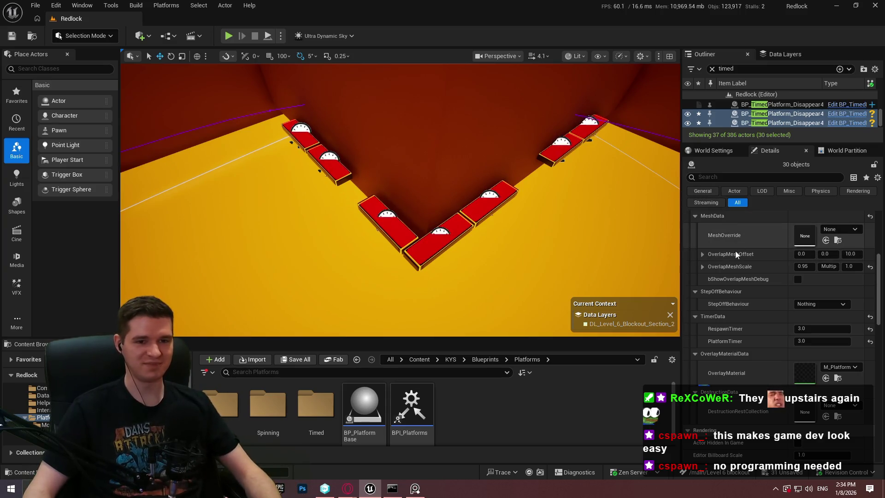
scroll(732, 249, down, 2)
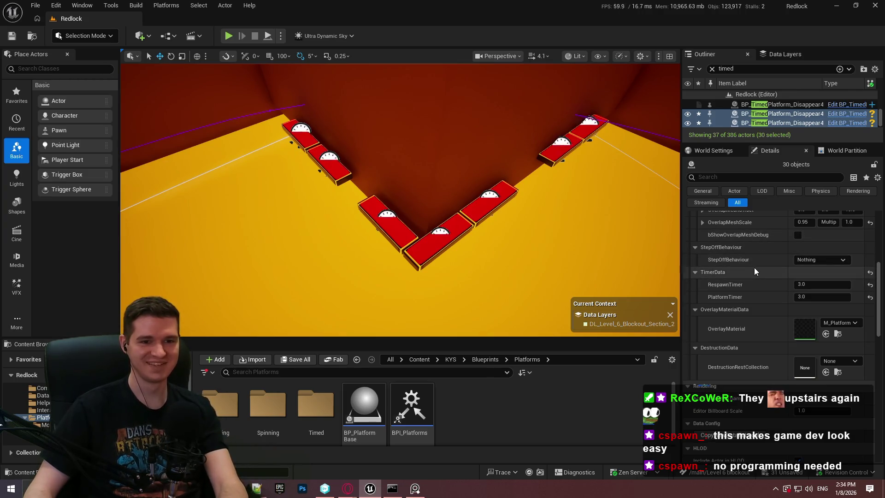
scroll(751, 267, up, 2)
scroll(761, 281, up, 6)
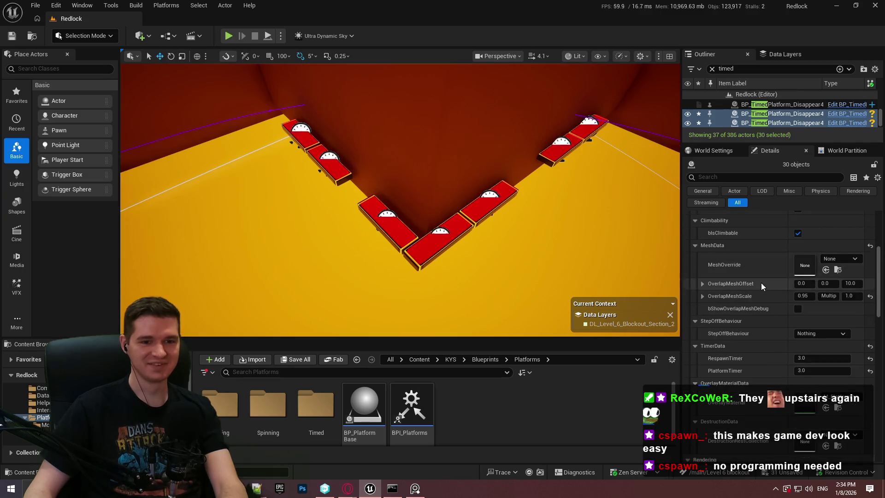
scroll(754, 304, down, 5)
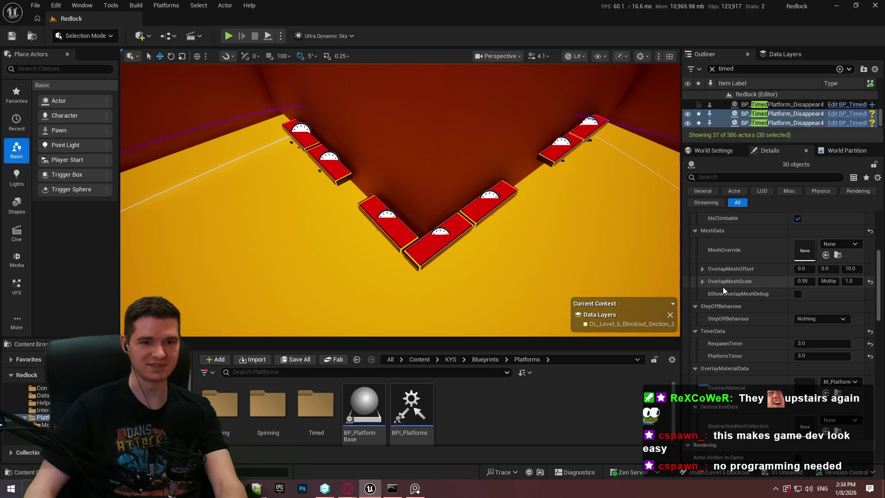
scroll(783, 233, up, 1)
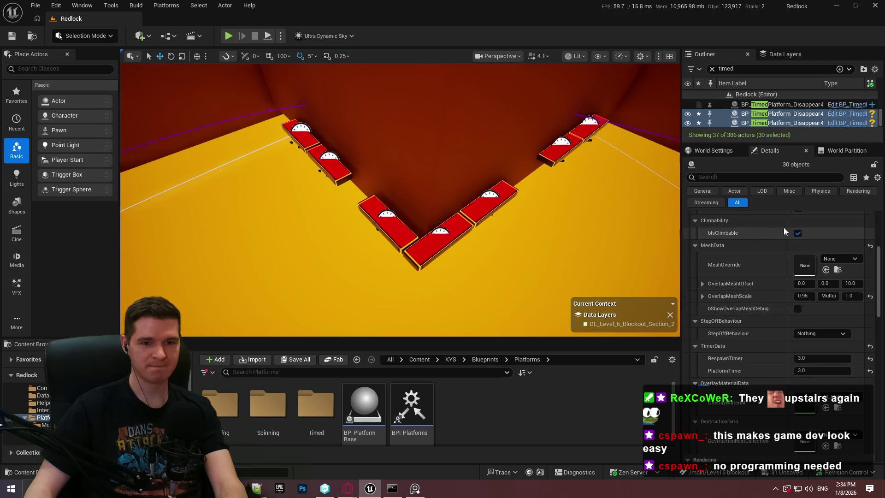
click(798, 232)
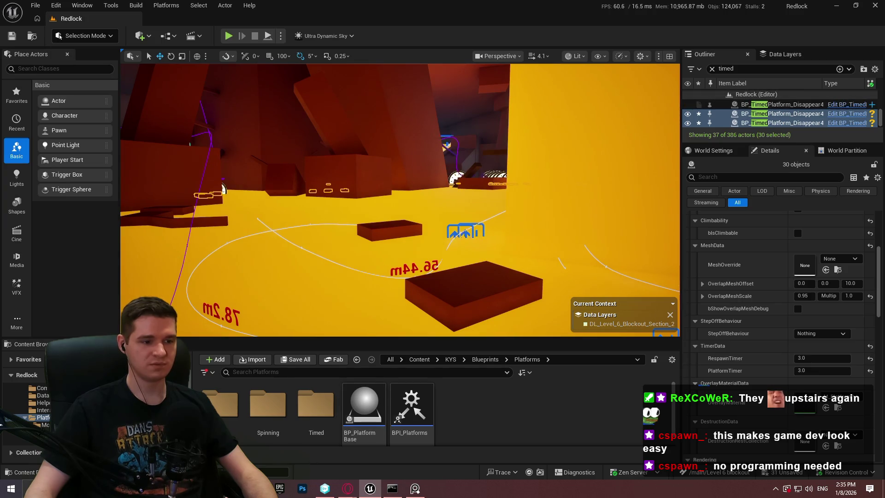
key(alt+Tab)
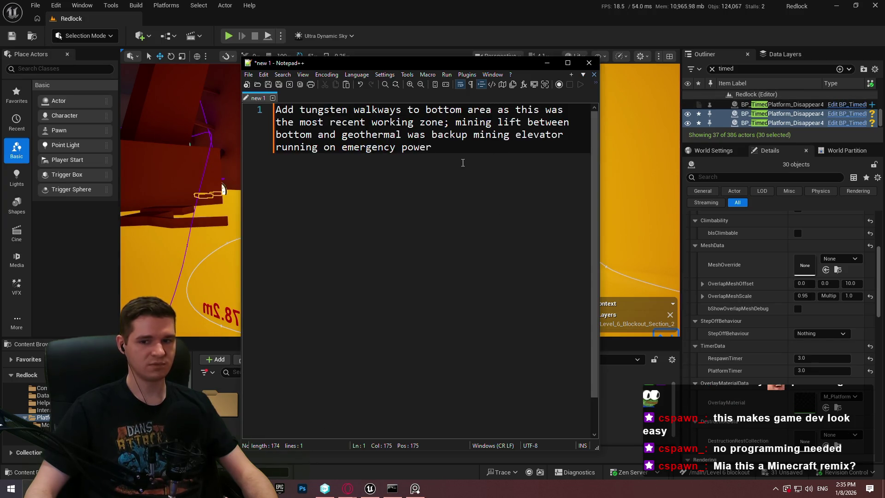
Open Redlock TODO.txt from Notepad++'s recent files list
click(249, 75)
click(318, 288)
click(311, 160)
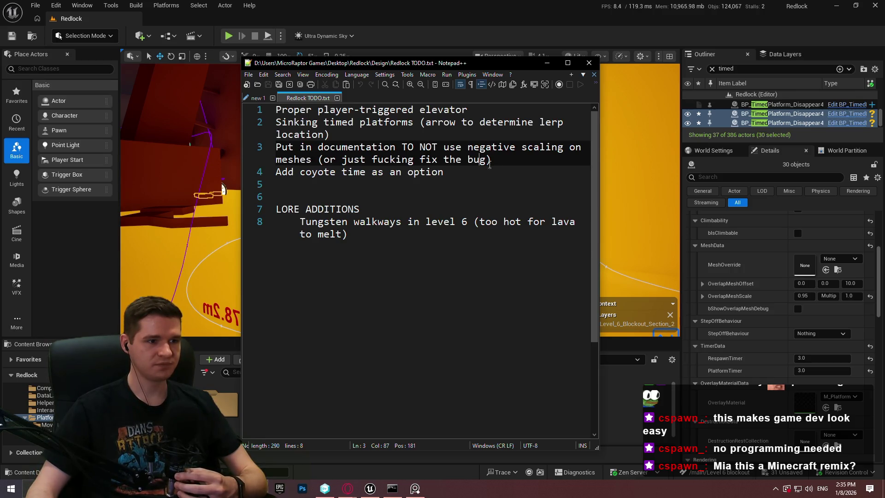
Copy the tungsten walkways note from the new 1 tab onto a new line under LORE ADDITIONS
click(488, 178)
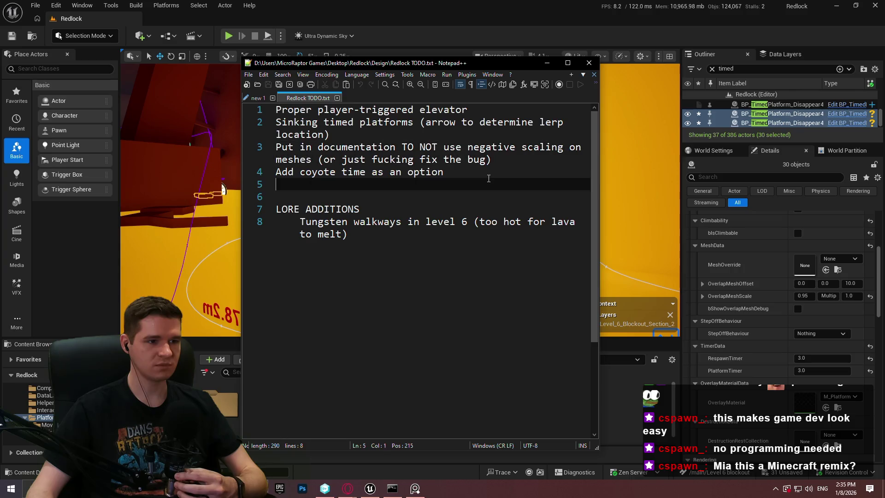
key(Return)
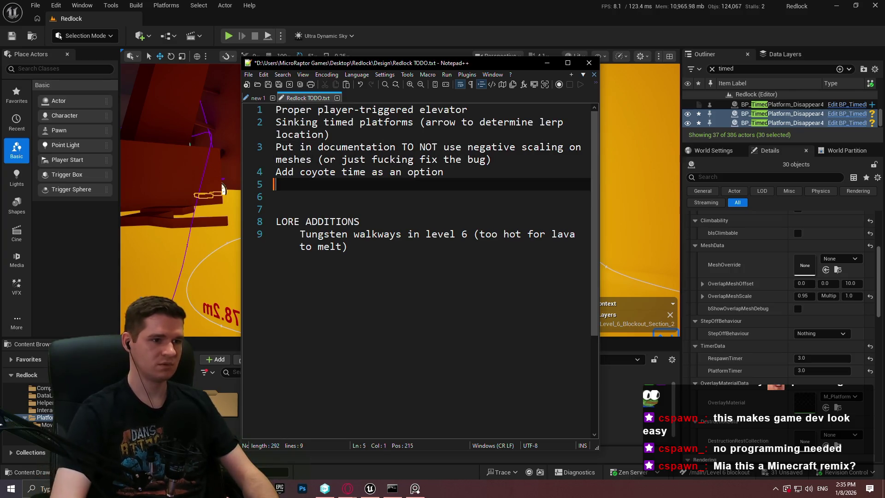
click(256, 98)
key(ctrl+a)
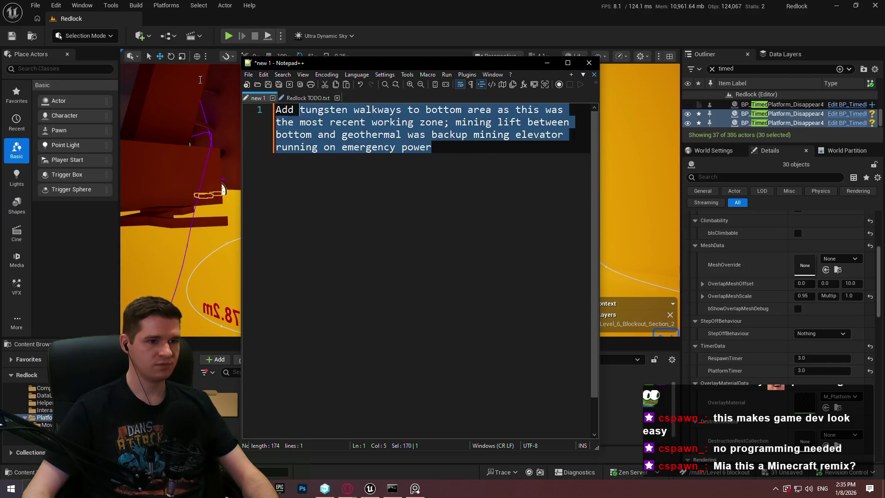
key(ctrl+c)
click(307, 98)
click(514, 322)
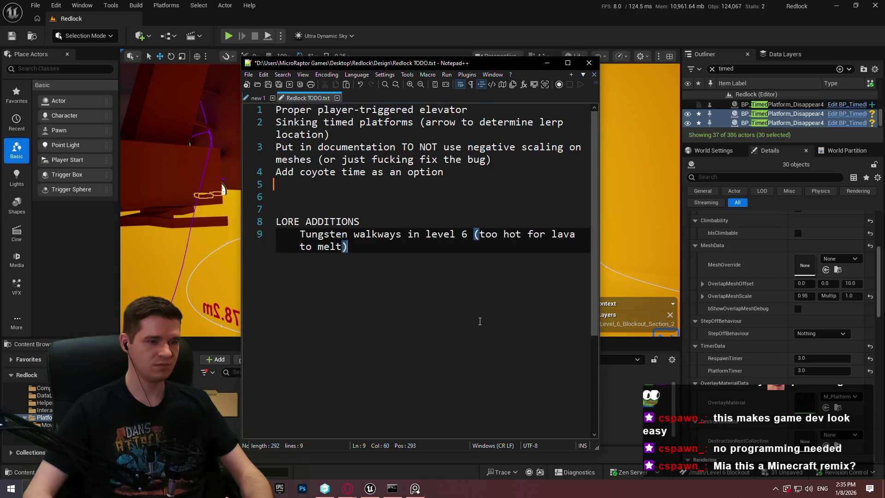
key(Return)
key(ctrl+v)
Add the capsule-check task for lava platform mantling on line 5, then return to the Unreal editor
click(359, 190)
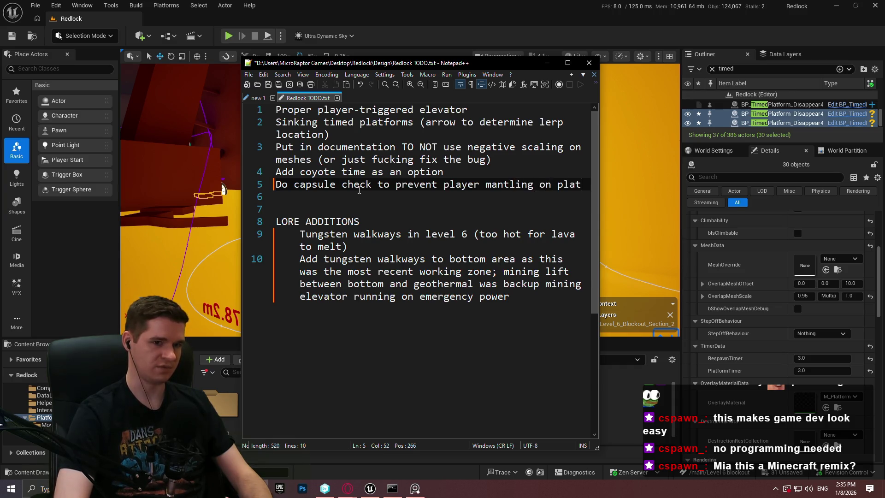
text(forms in lava)
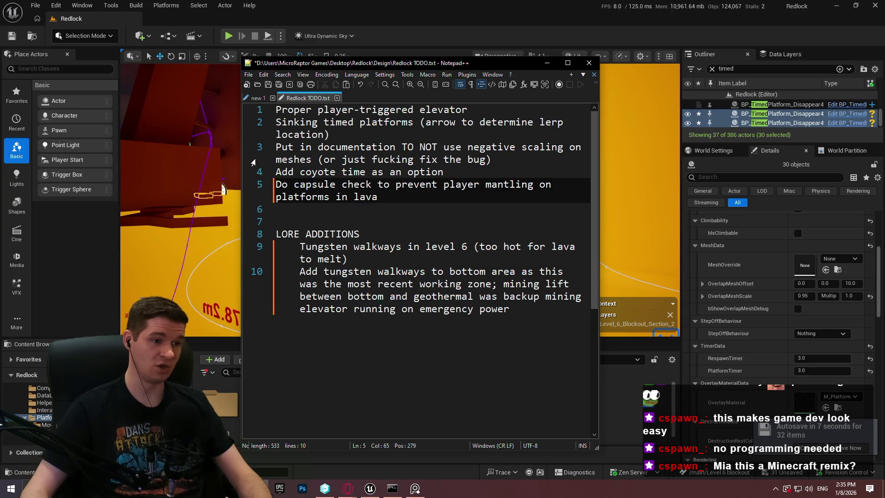
click(259, 98)
click(307, 99)
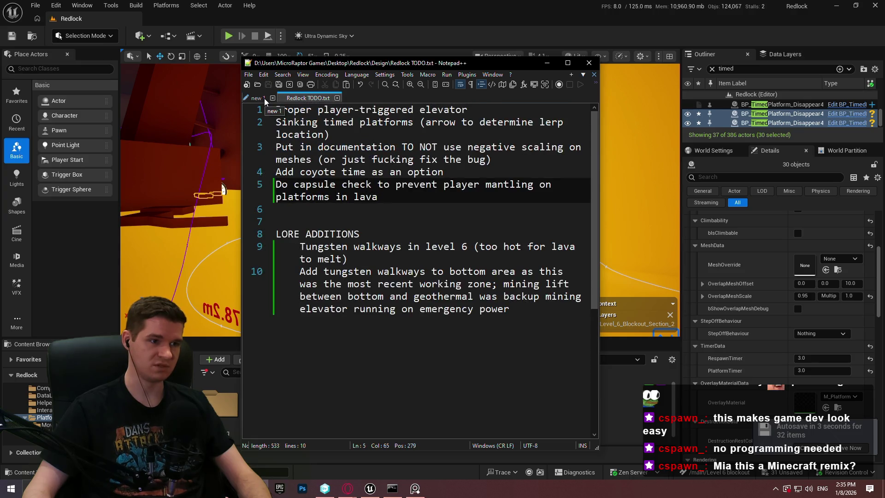
click(387, 20)
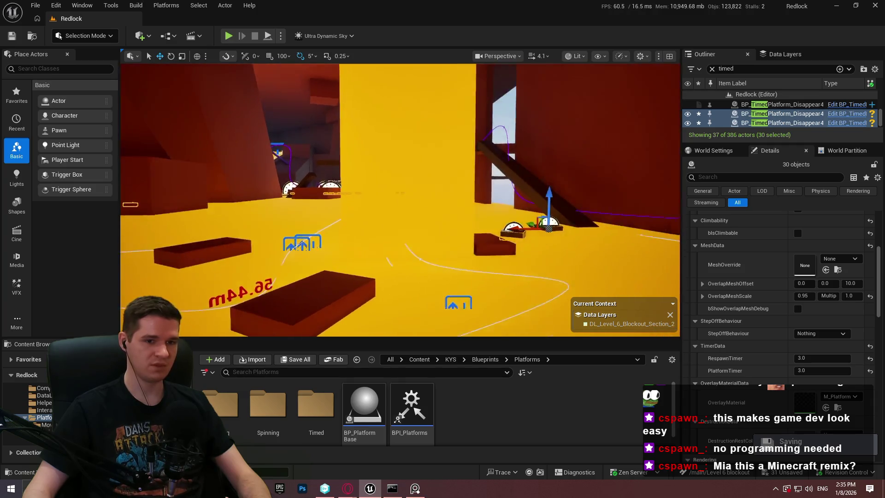
Return to the platforms' Details panel, turn the view toward the spline platforms, and go fullscreen with F11
click(713, 151)
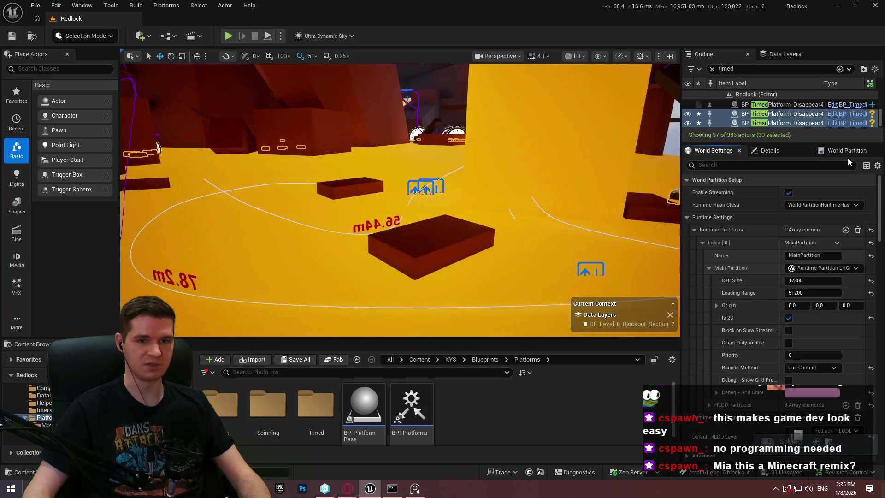
click(784, 151)
scroll(754, 257, up, 5)
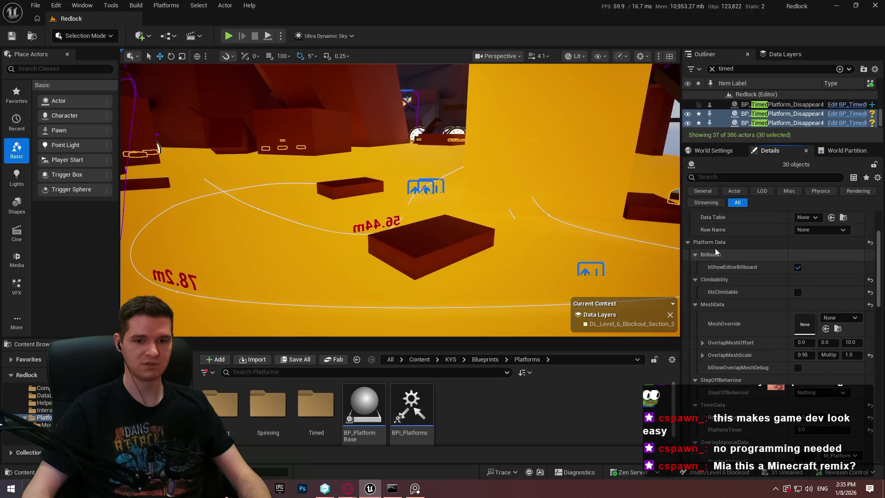
drag(158, 148, 203, 147)
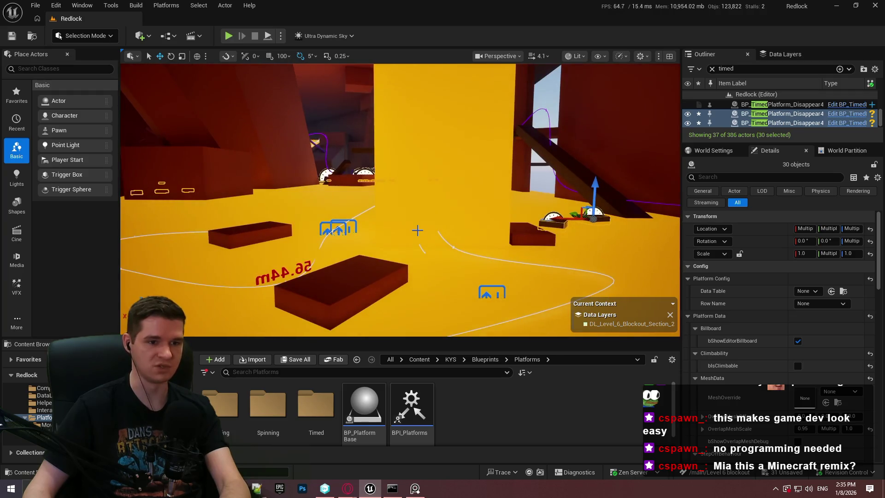
key(F11)
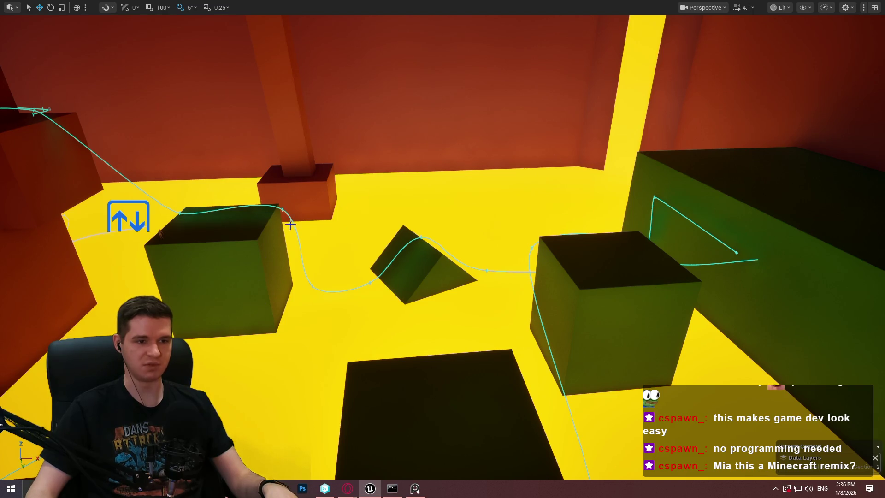
Fly through the level at camera speed 11.7, inspecting the large block, floor splines and red pillars
mouse_move(602, 275)
mouse_down()
mouse_move(632, 240)
mouse_move(603, 275)
mouse_up()
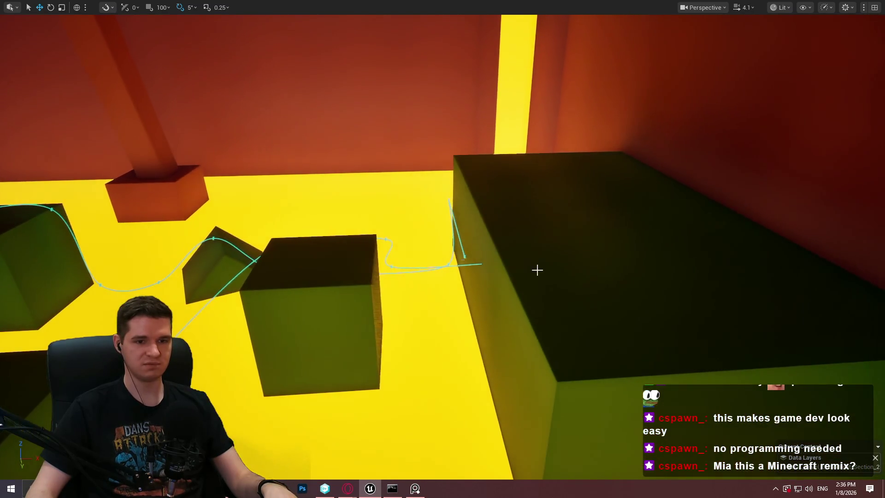
drag(857, 255, 875, 254)
mouse_move(678, 221)
mouse_down()
mouse_move(684, 215)
mouse_move(679, 220)
mouse_up()
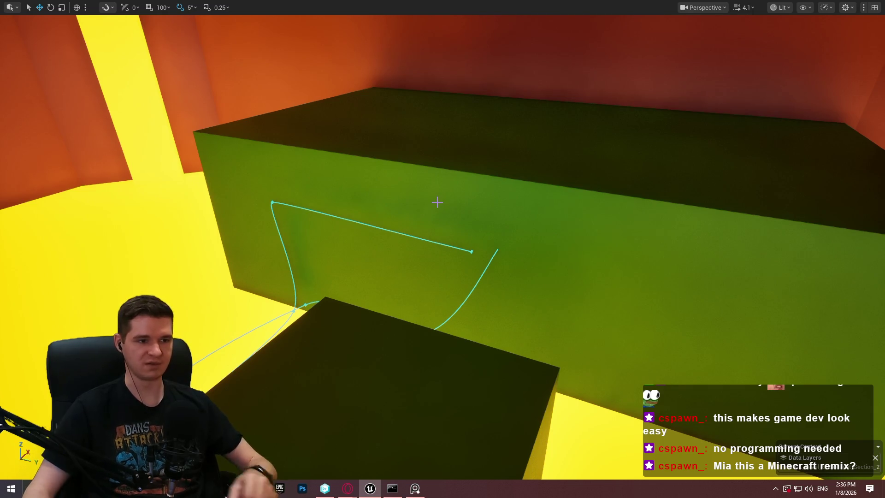
scroll(437, 202, up, 3)
key(w)
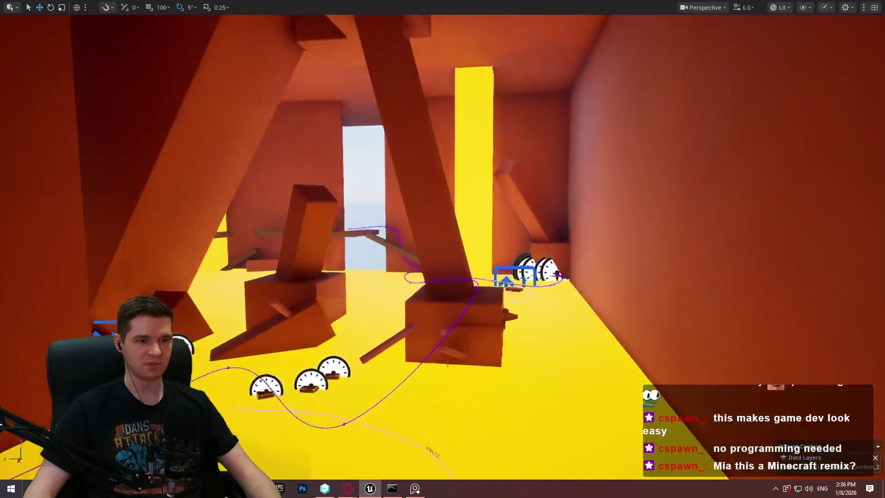
key(w)
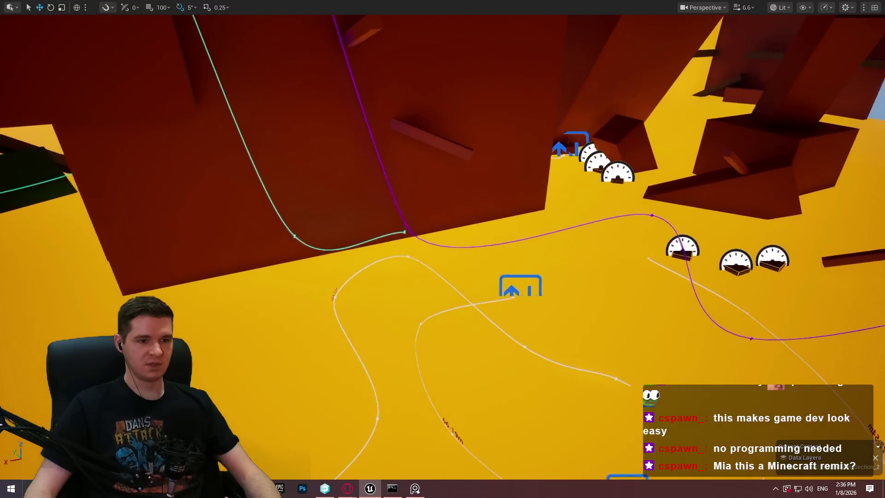
key(w)
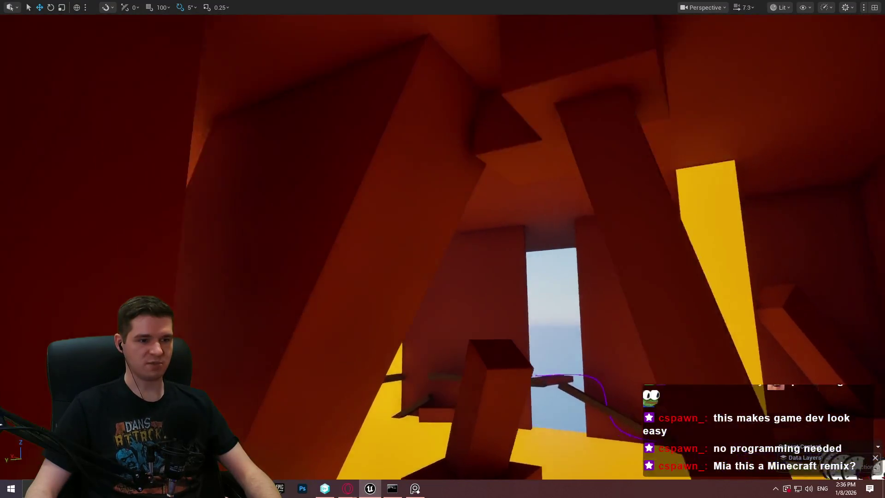
scroll(782, 231, up, 3)
key(w)
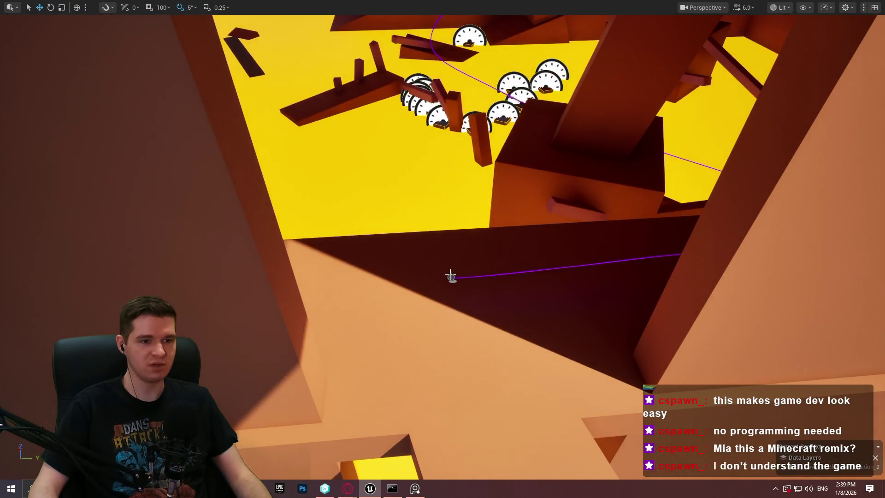
Playtest from the cube beneath the platforms through the orange-walled rooms, then stop and return to the editor
right_click(469, 258)
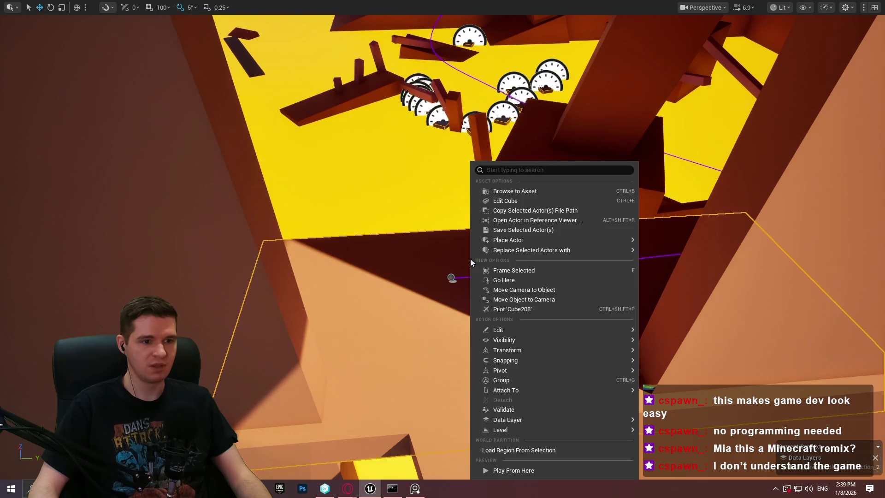
click(551, 472)
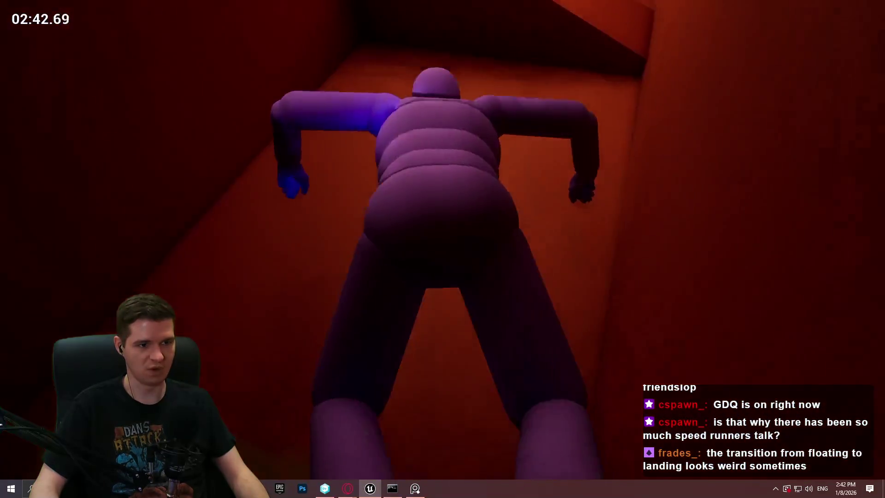
key(Escape)
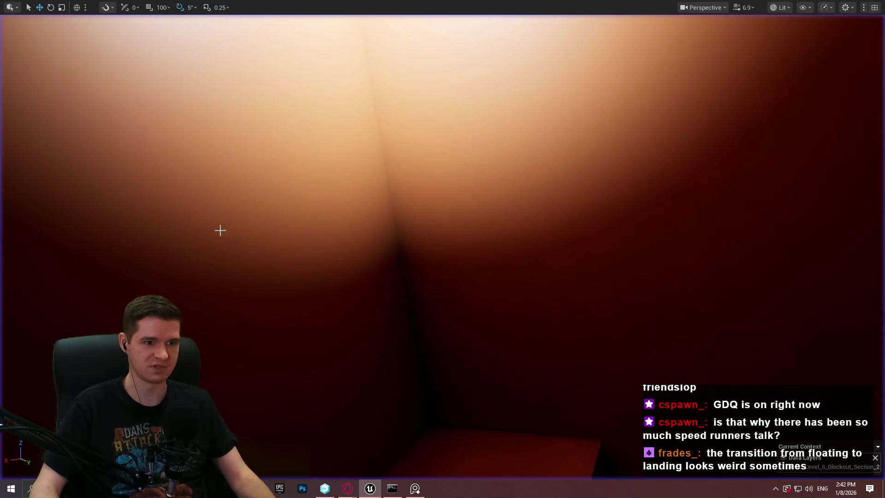
Lower the camera speed and frame the point light and hexagonal actor in the orange corner
mouse_move(443, 249)
mouse_down()
mouse_move(424, 217)
mouse_move(433, 248)
mouse_move(443, 249)
mouse_up()
scroll(443, 249, down, 2)
drag(567, 275, 566, 285)
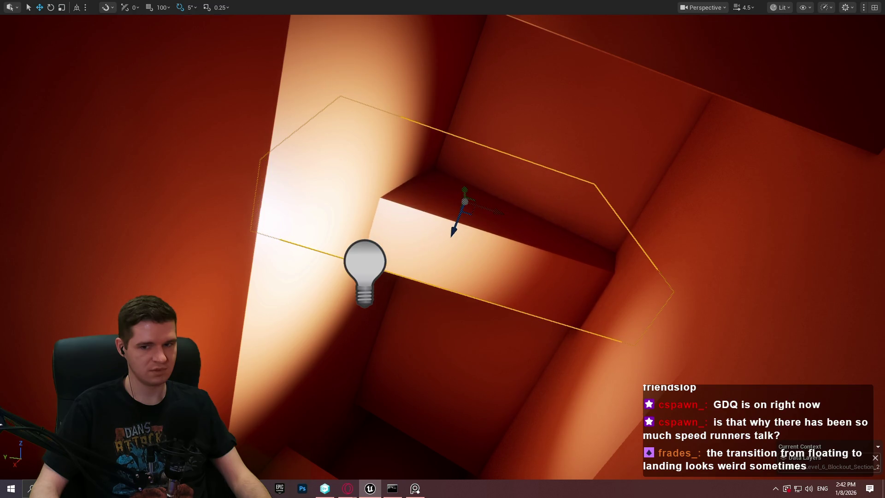
Adjust camera speed and frame the yellow floor with the disappearing and spline moving platforms
scroll(443, 249, down, 2)
scroll(443, 249, down, 2)
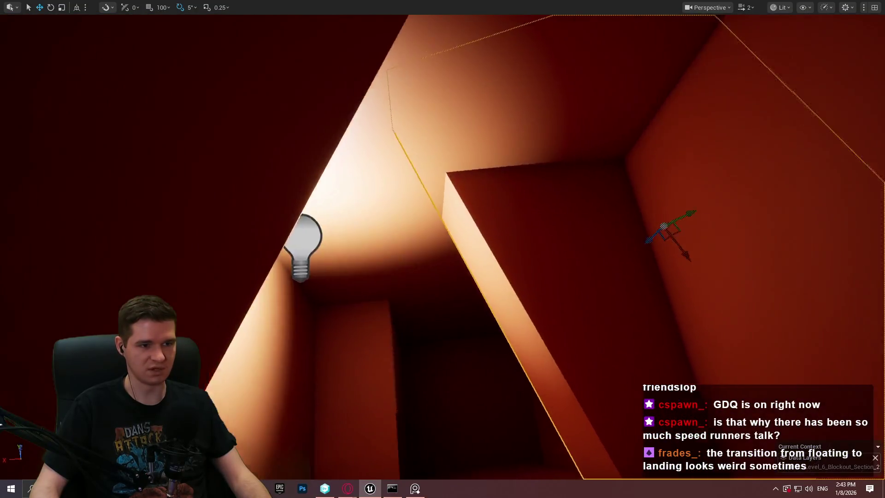
scroll(442, 249, down, 3)
scroll(442, 249, down, 3)
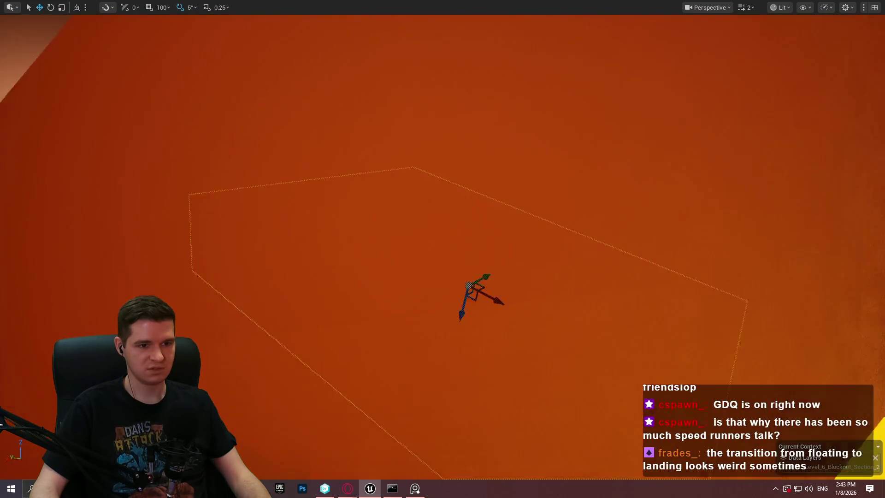
scroll(443, 249, down, 3)
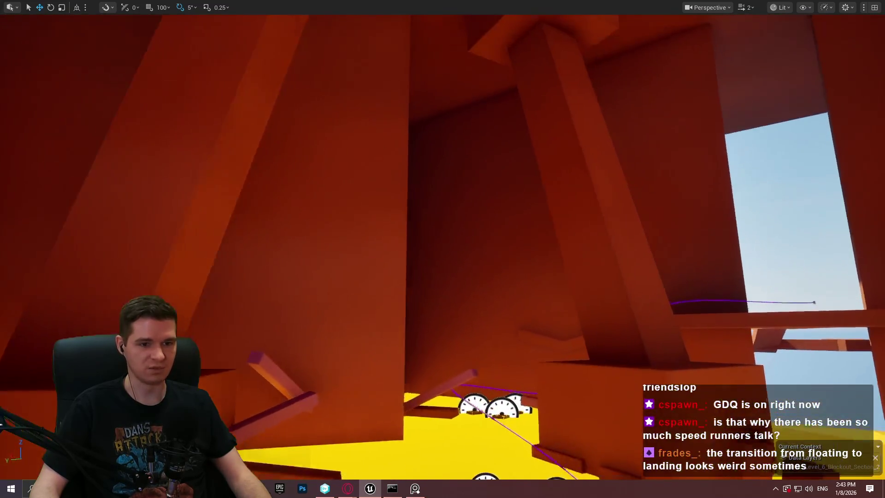
scroll(443, 249, down, 3)
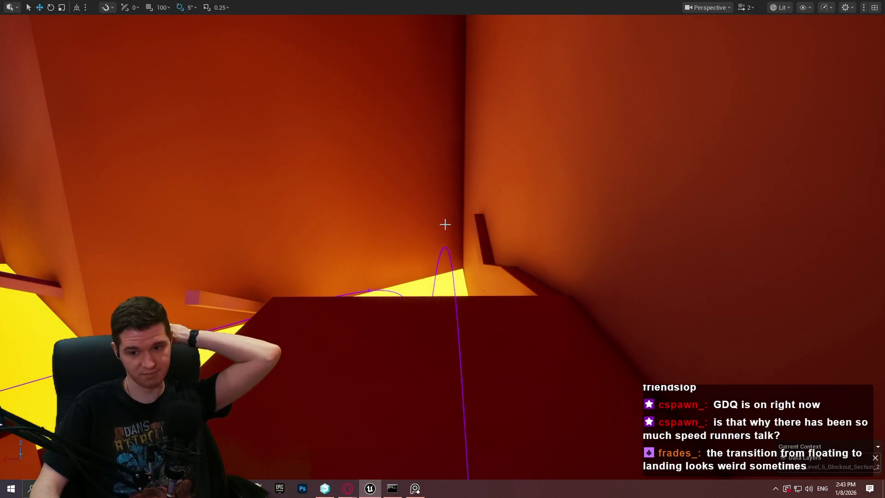
scroll(564, 301, up, 5)
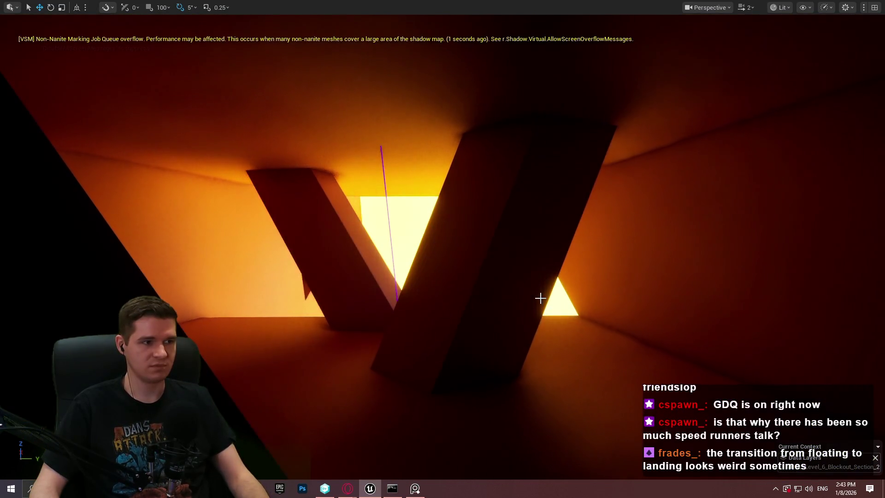
scroll(442, 249, up, 2)
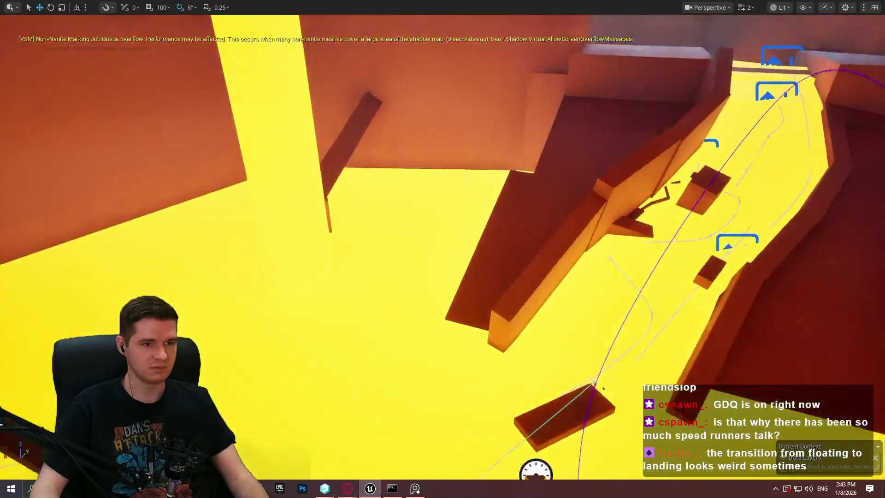
scroll(442, 249, up, 4)
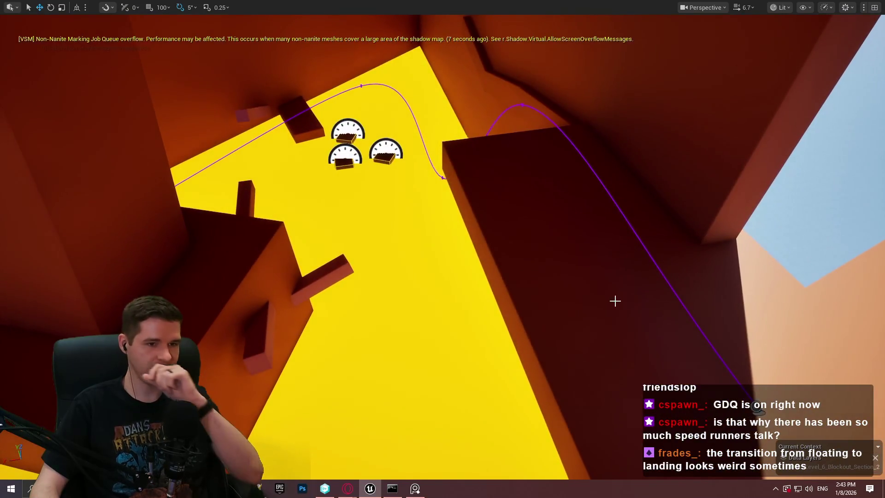
Play From Here above the yellow floor and run the mannequin up the red ramp
right_click(618, 306)
click(665, 470)
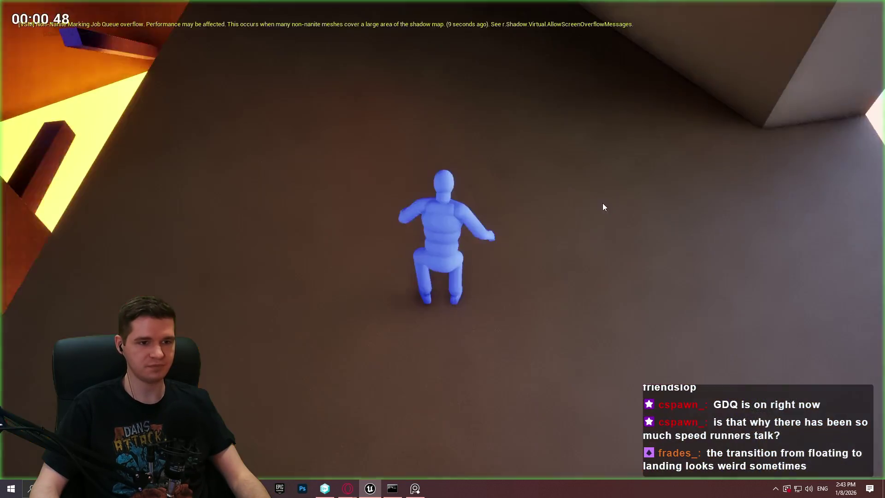
key(w)
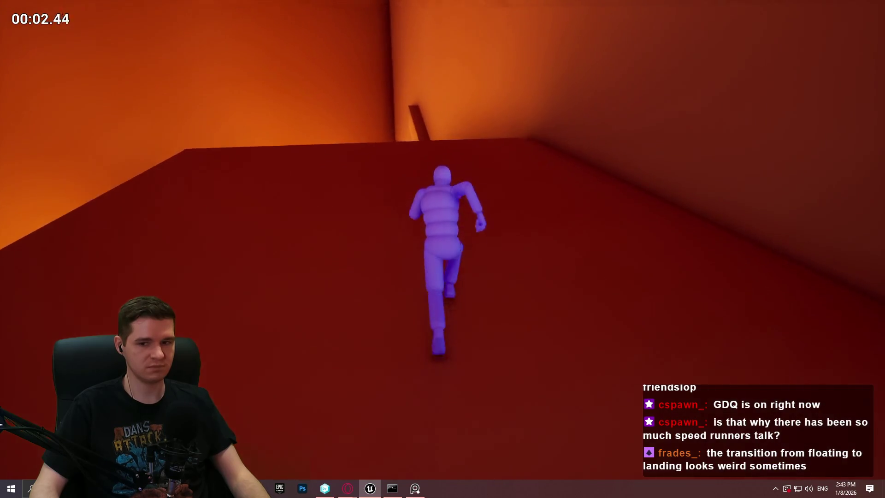